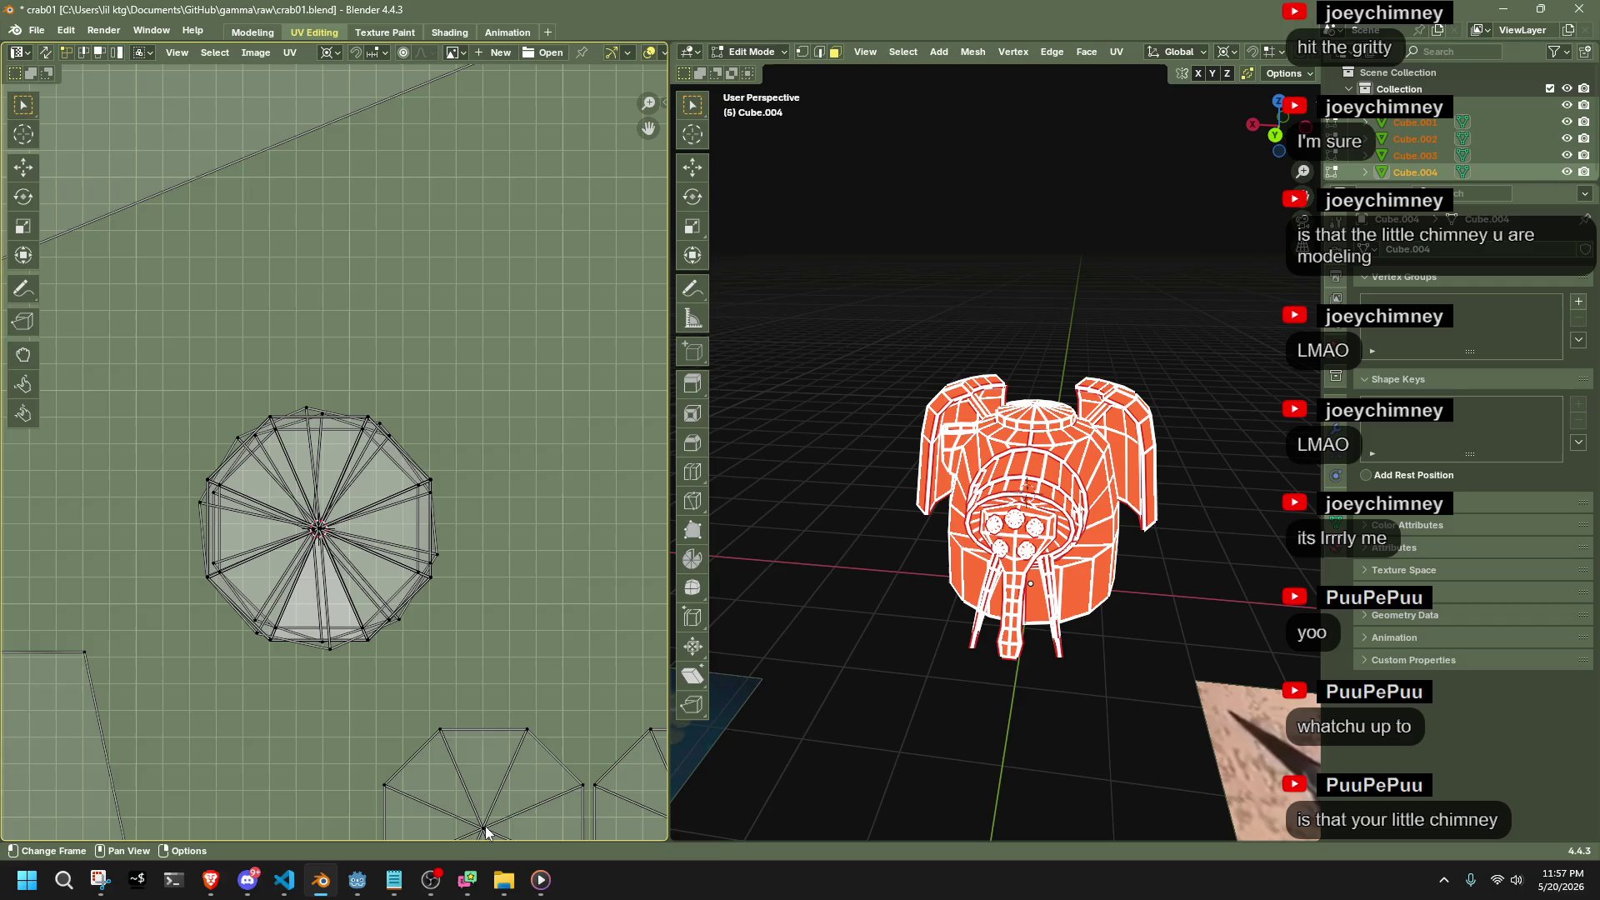
Snap each small circle island onto the 2D cursor with Selection to Cursor (Offset)
click(486, 829)
key(shift+s)
click(375, 698)
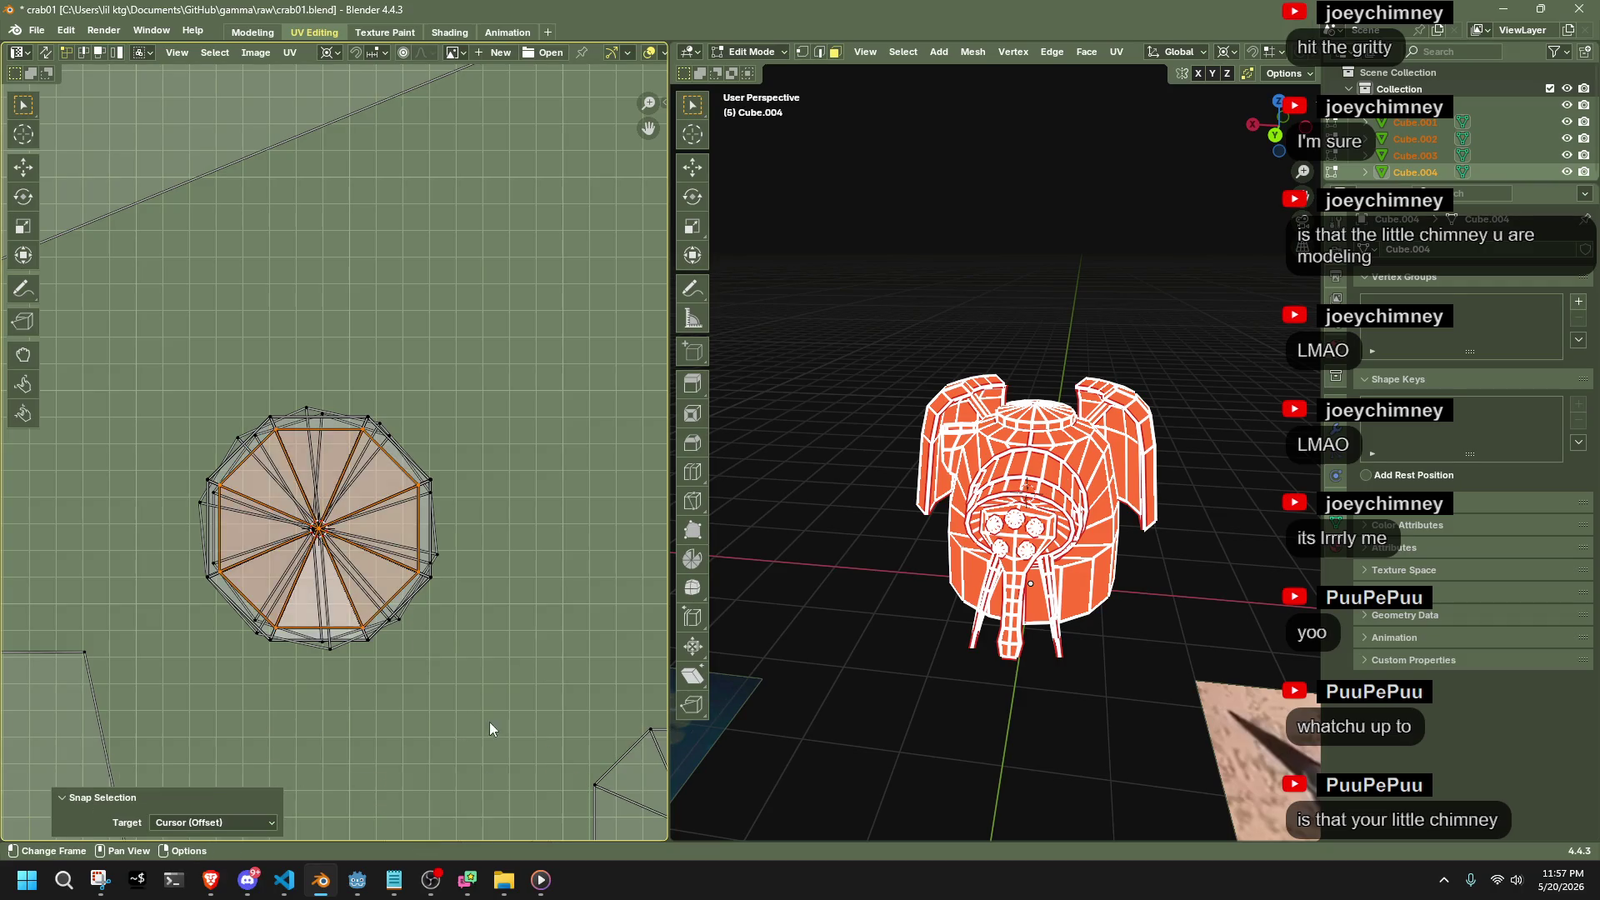
scroll(494, 644, down, 4)
click(479, 617)
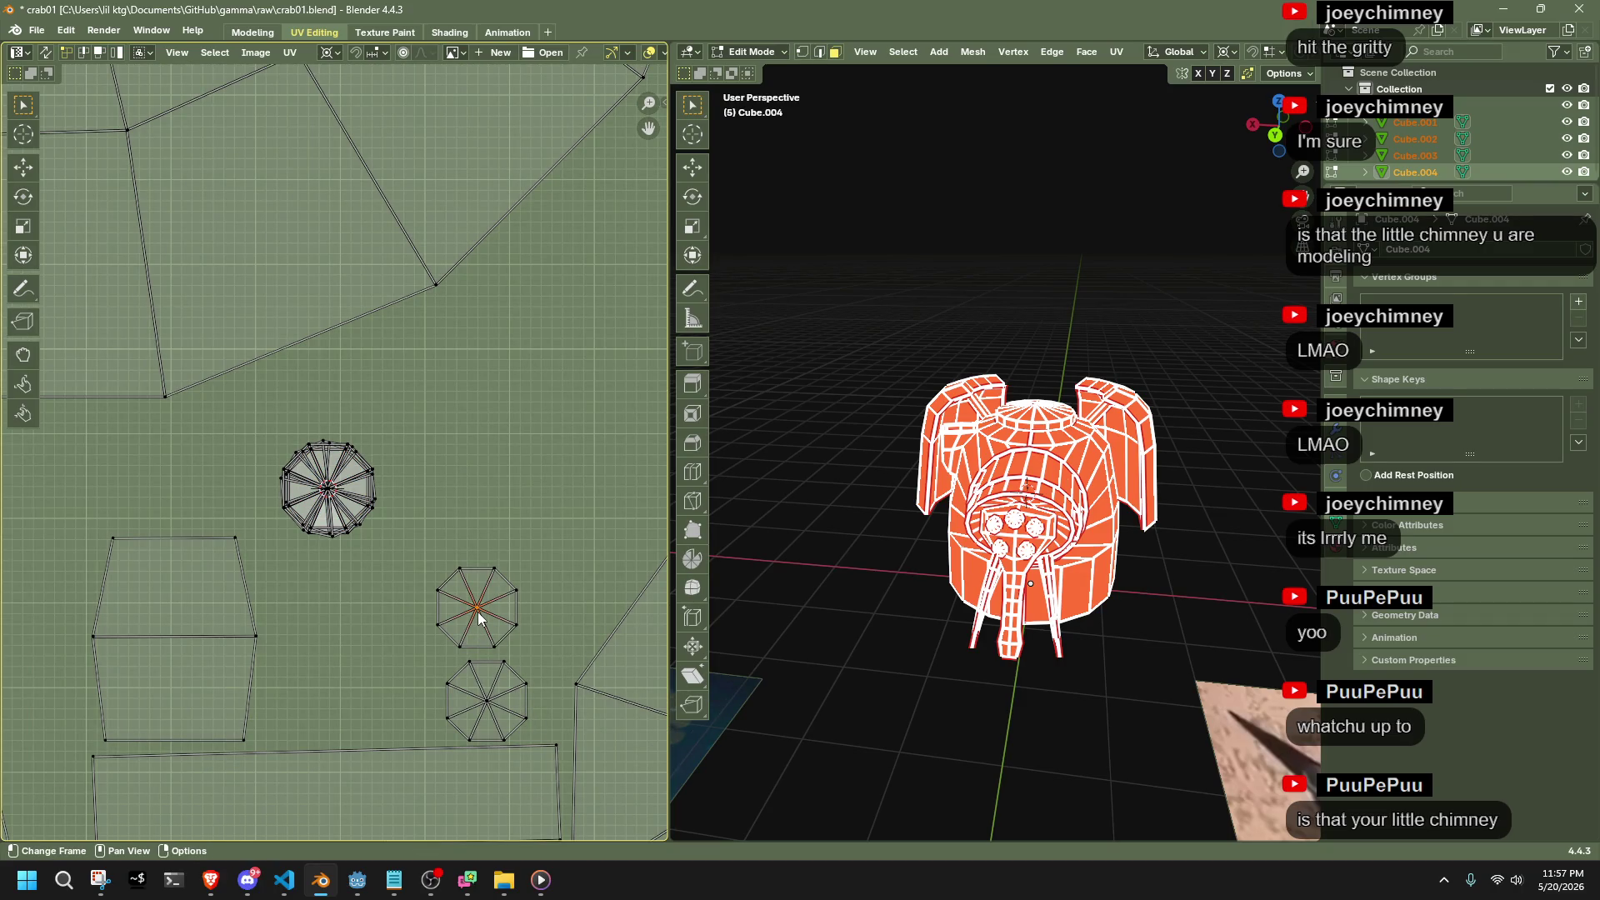
key(shift+s)
click(487, 706)
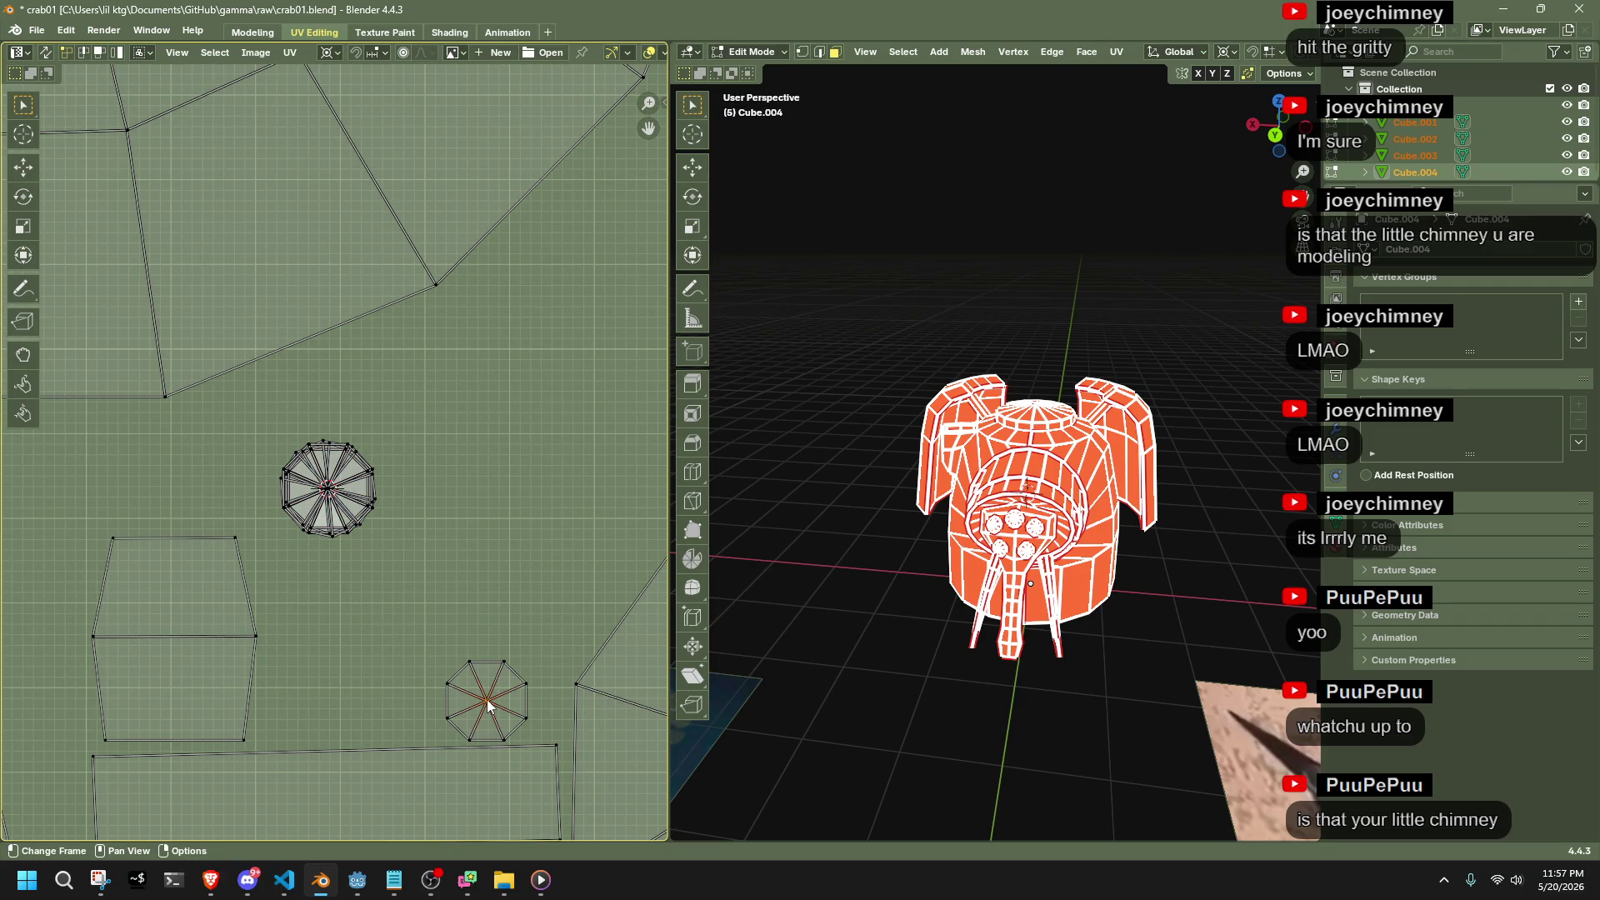
key(l)
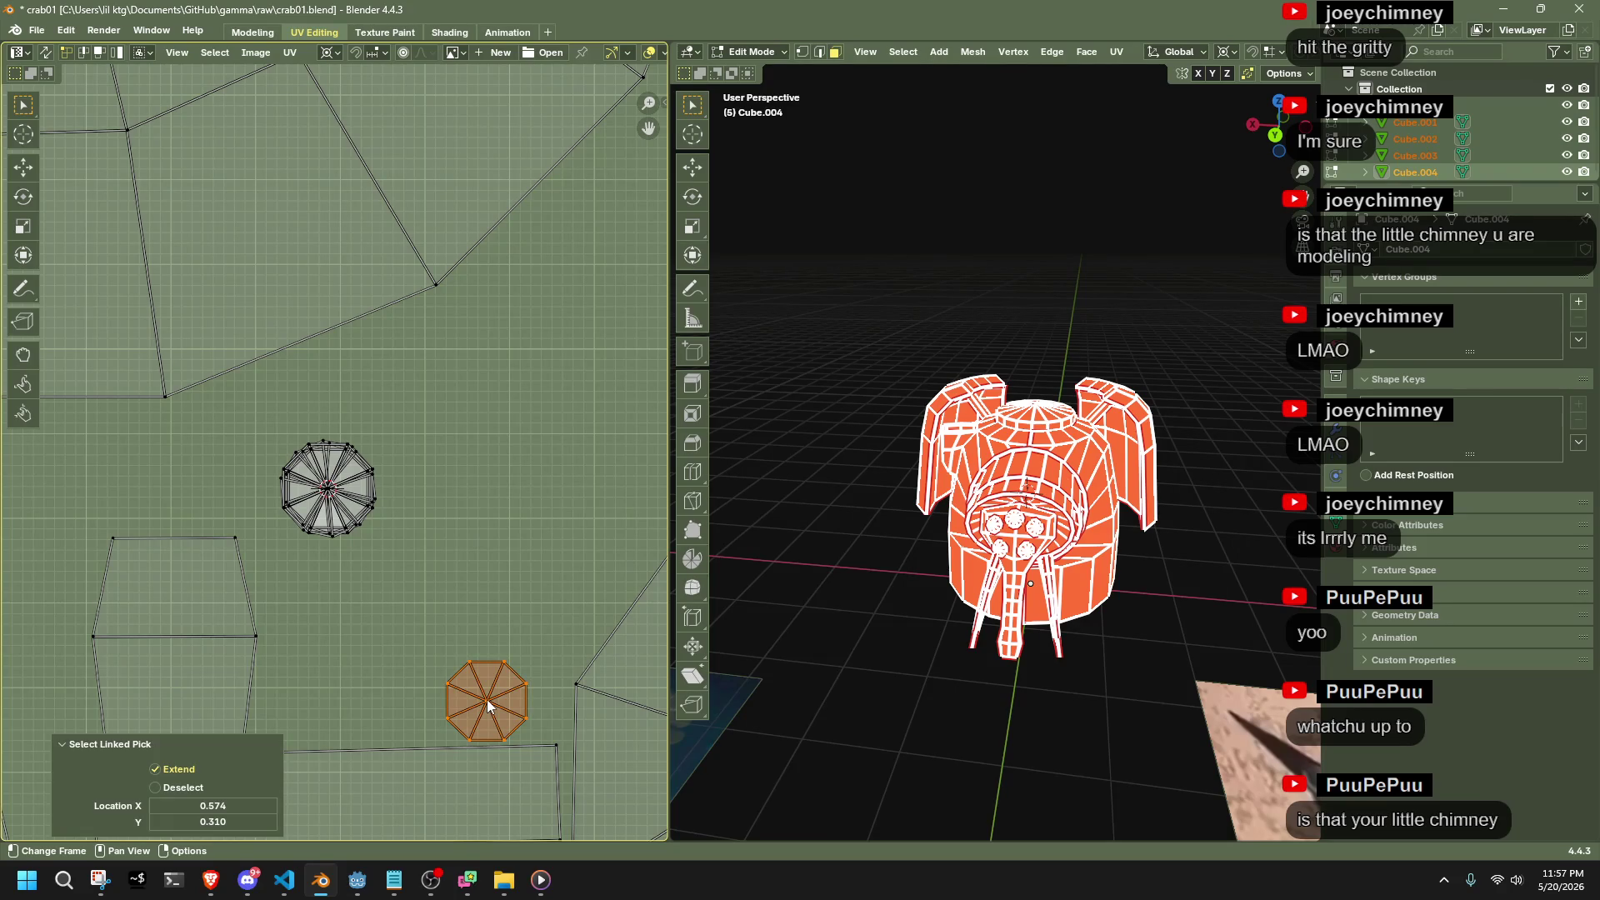
key(shift+s)
Move the stacked circle islands just down-right of the 2D cursor and recentre the view
mouse_move(446, 635)
mouse_down()
mouse_move(317, 442)
mouse_move(268, 425)
mouse_up()
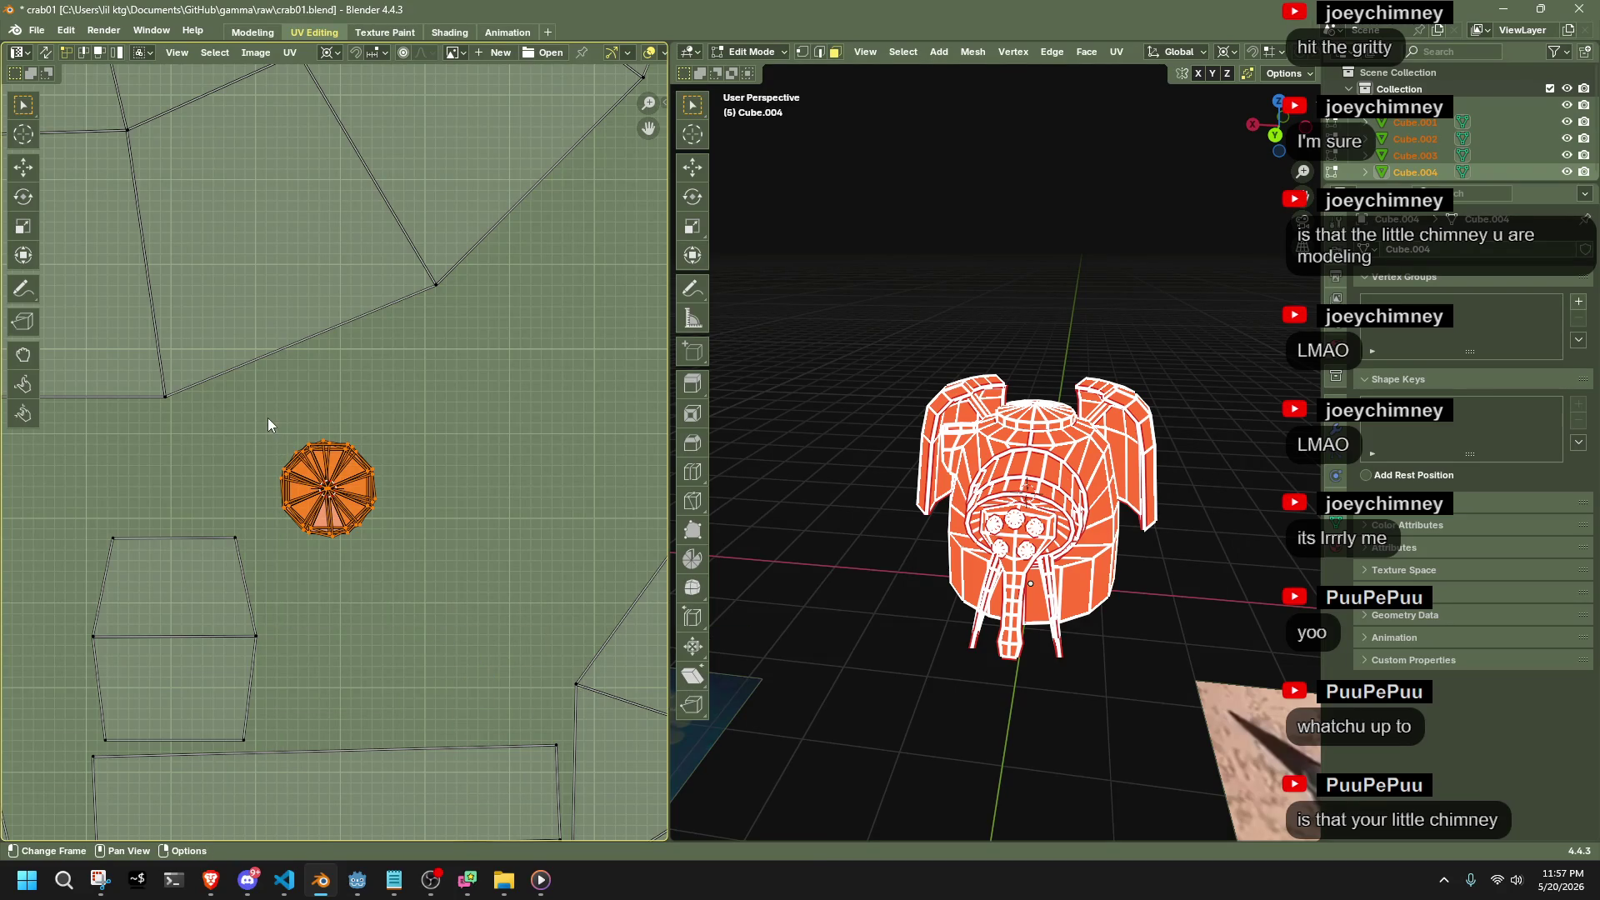
key(g)
click(404, 534)
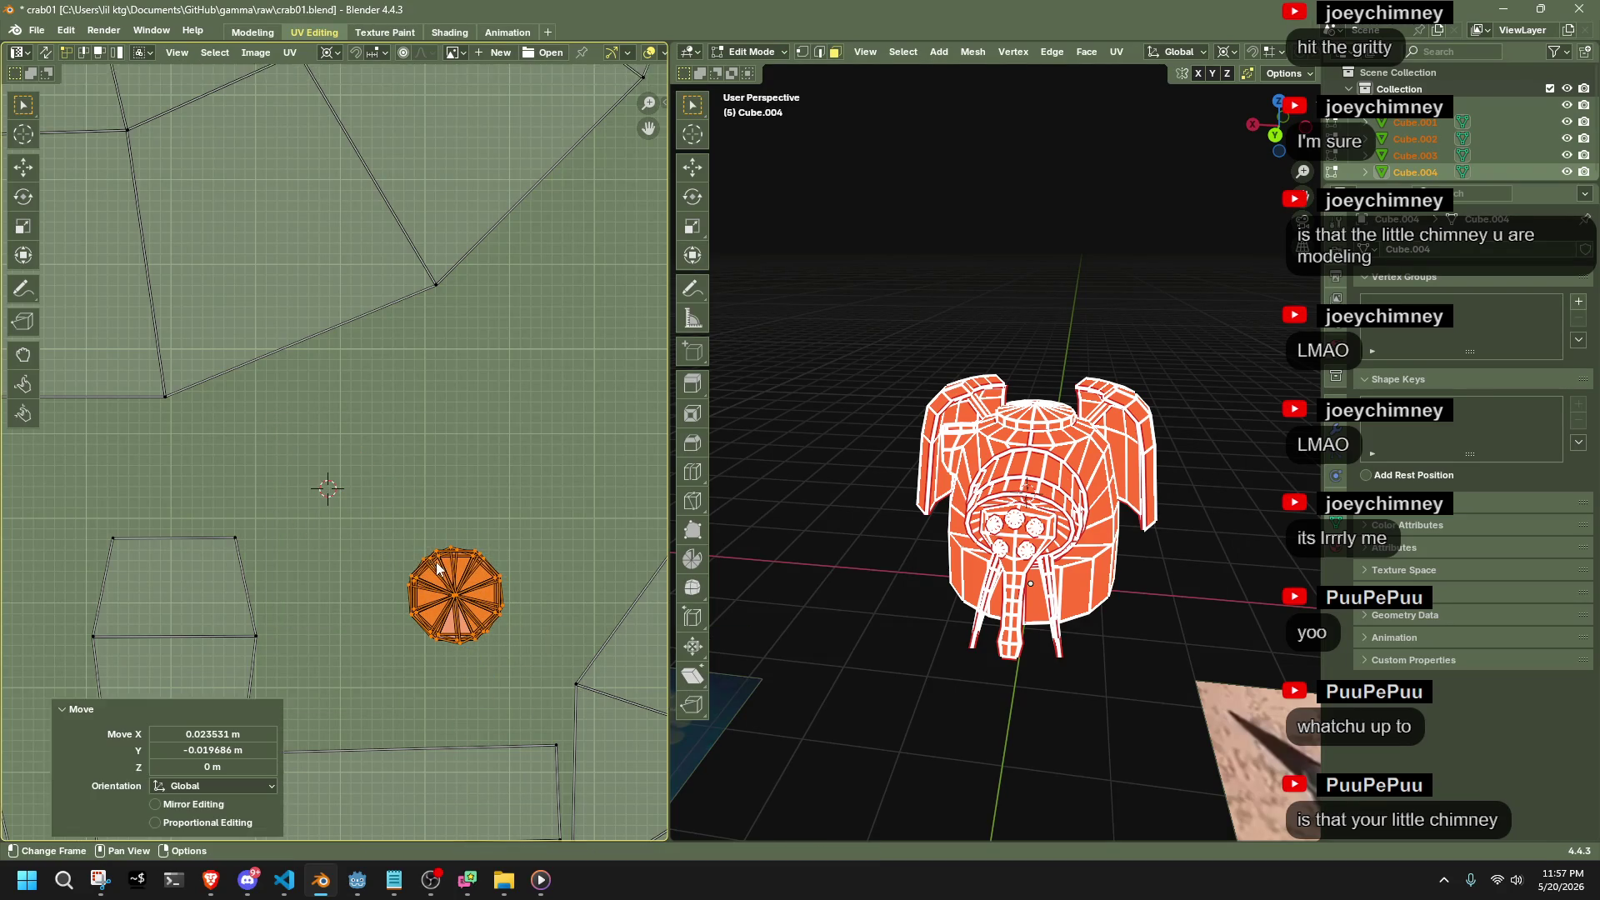
scroll(473, 625, up, 3)
middle_drag(472, 626, 260, 387)
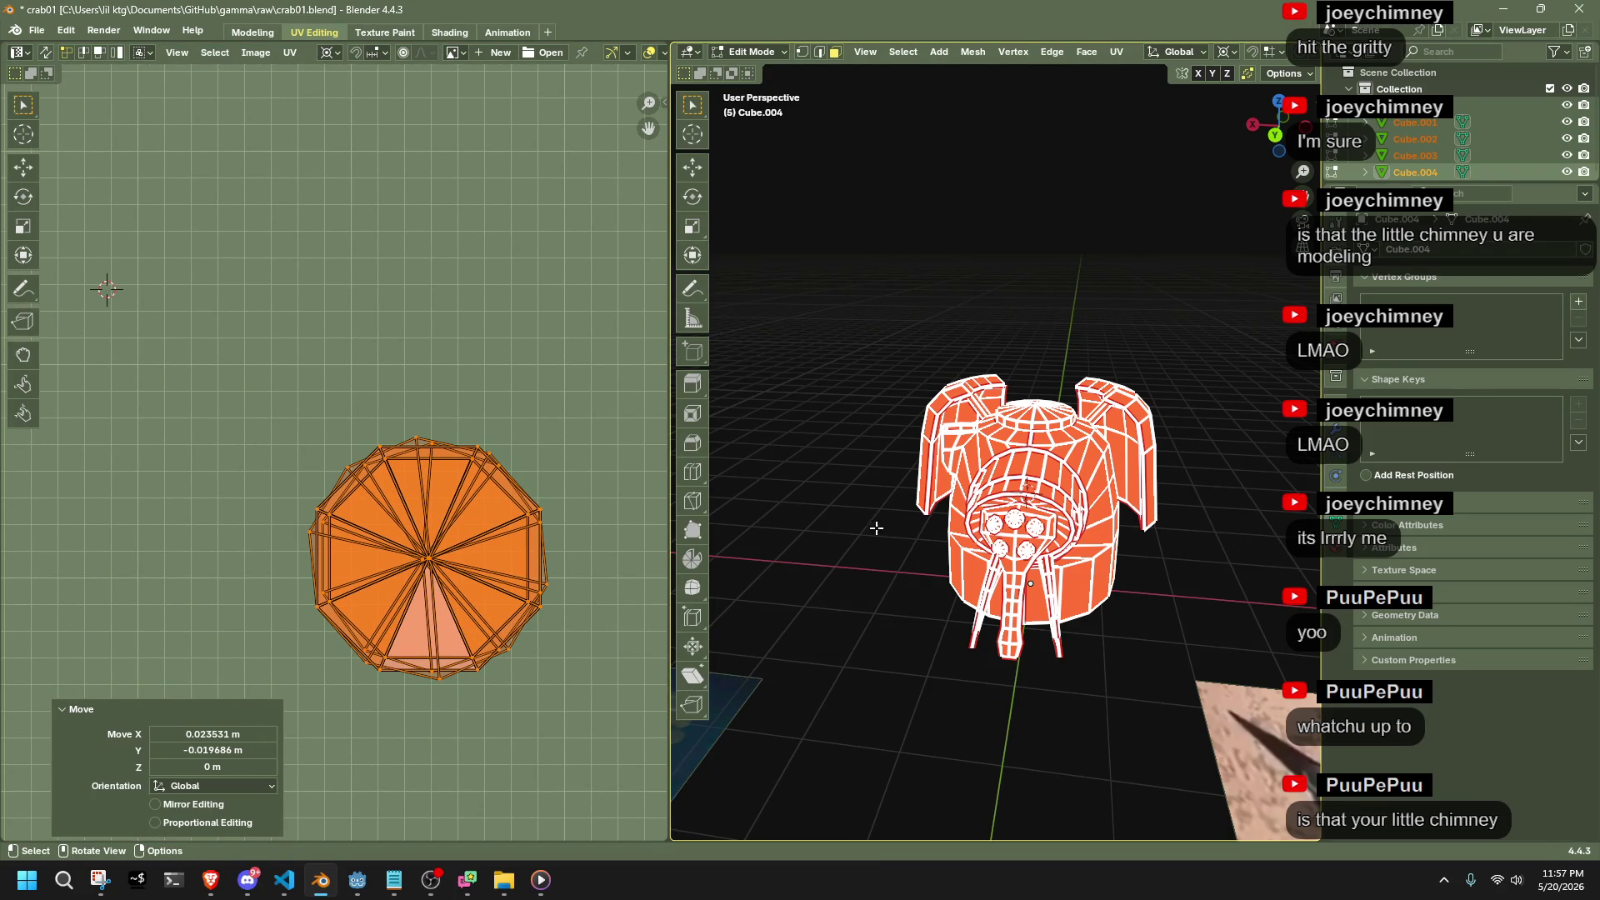
scroll(1033, 574, up, 2)
scroll(1033, 575, up, 5)
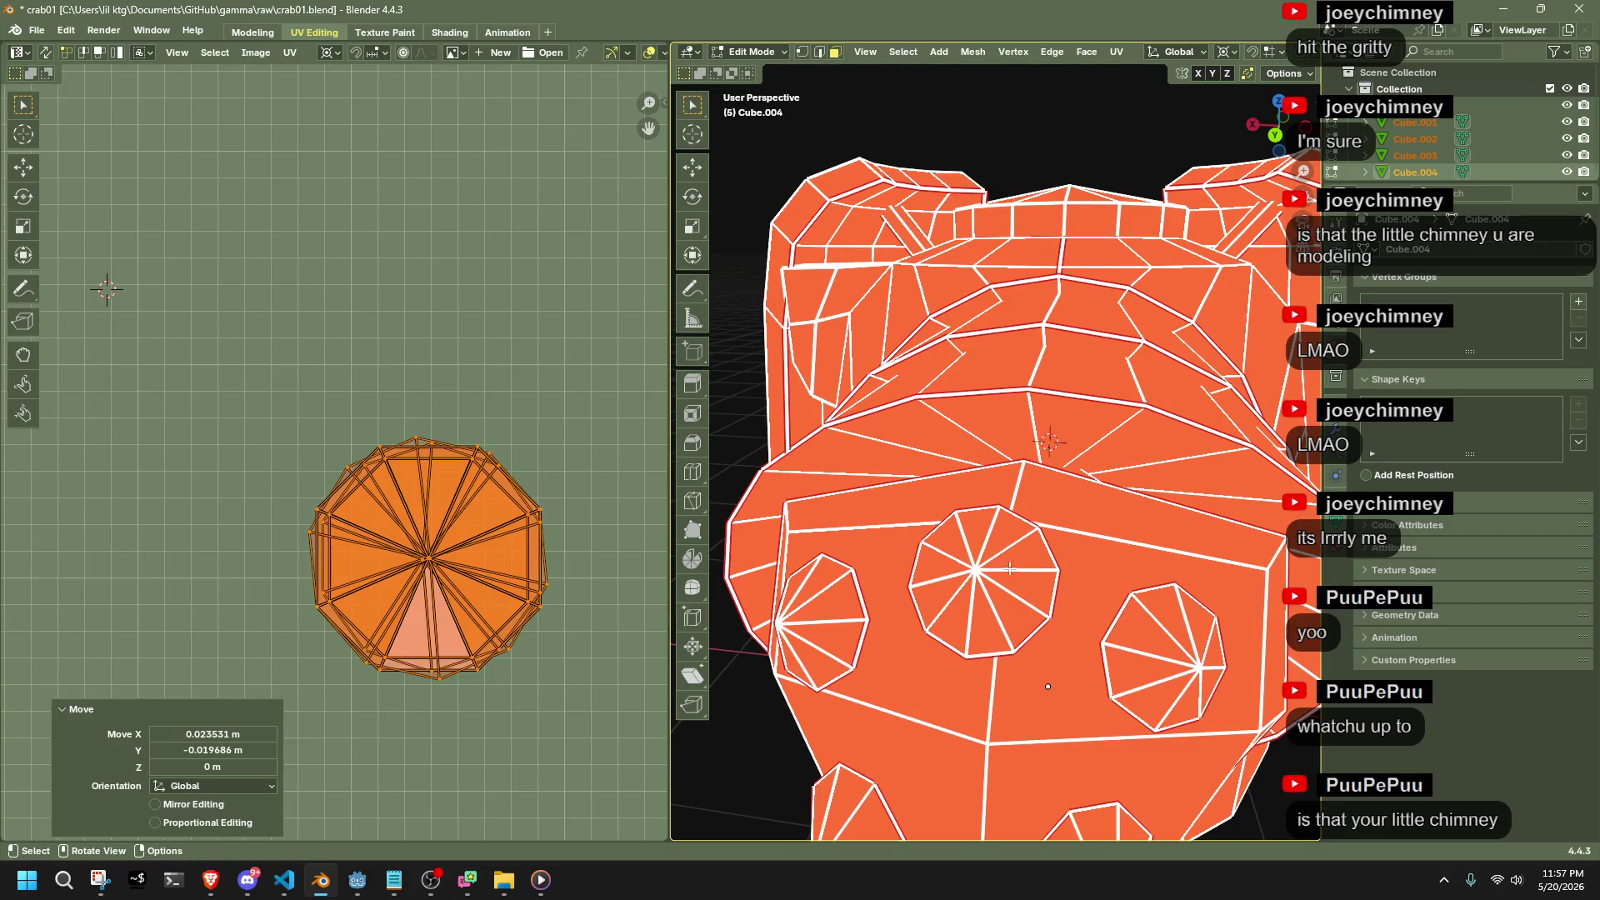
Select the top cone piece on the mesh, then select the entire mesh
click(965, 559)
scroll(965, 559, down, 3)
mouse_move(965, 559)
middle_down()
mouse_move(971, 517)
mouse_move(1042, 414)
mouse_move(975, 448)
middle_up()
scroll(974, 448, up, 2)
scroll(1001, 403, down, 3)
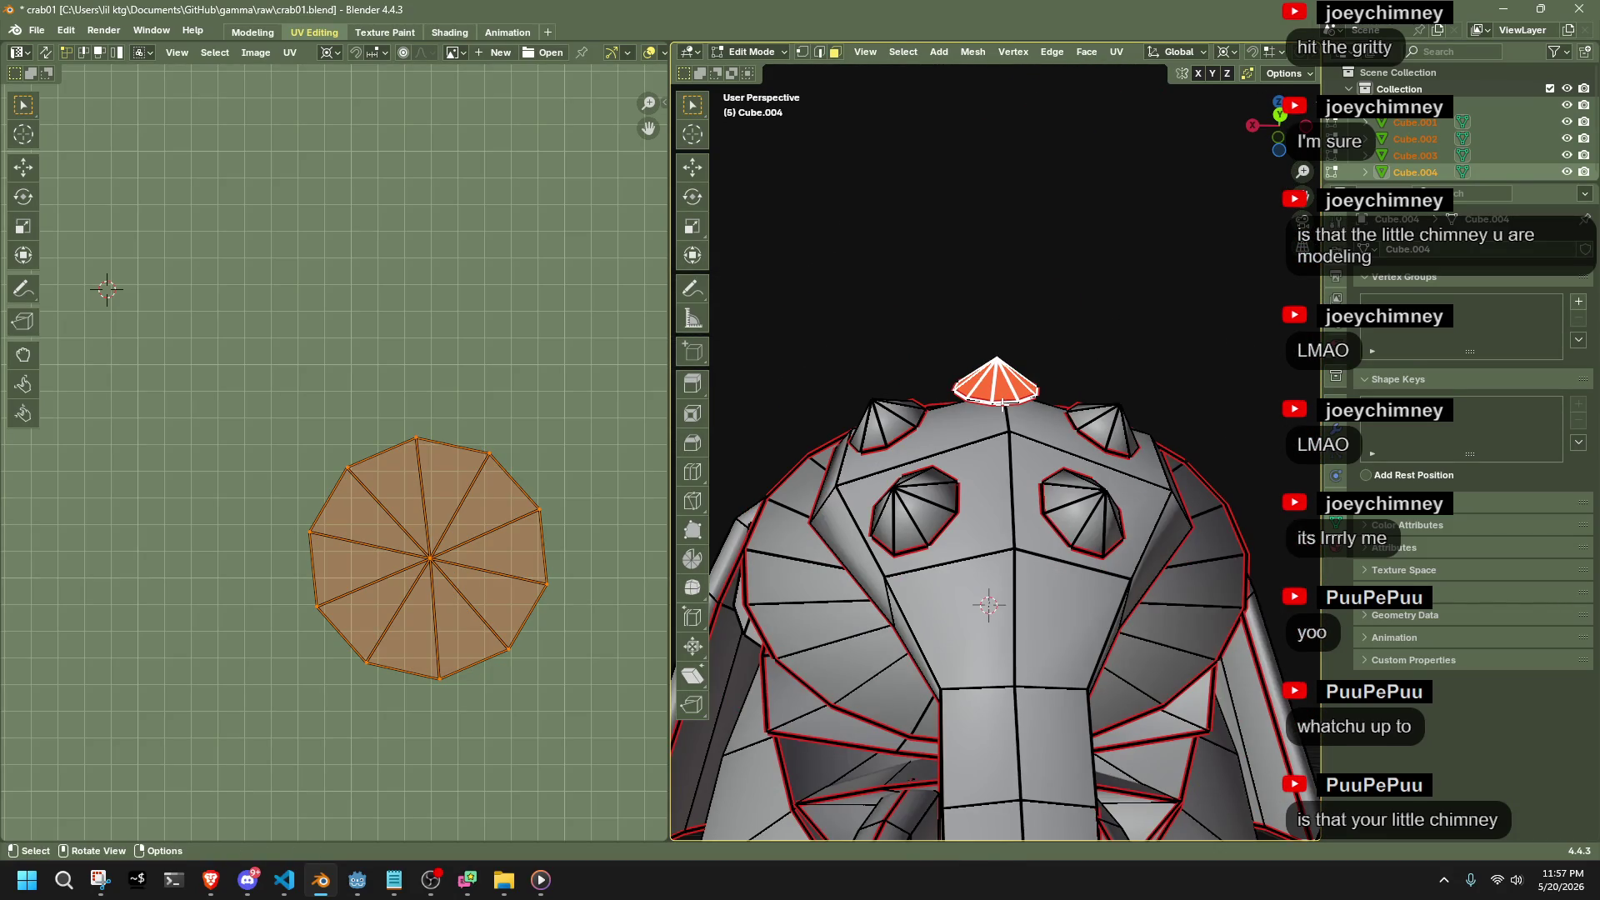
click(905, 278)
key(a)
scroll(463, 597, down, 8)
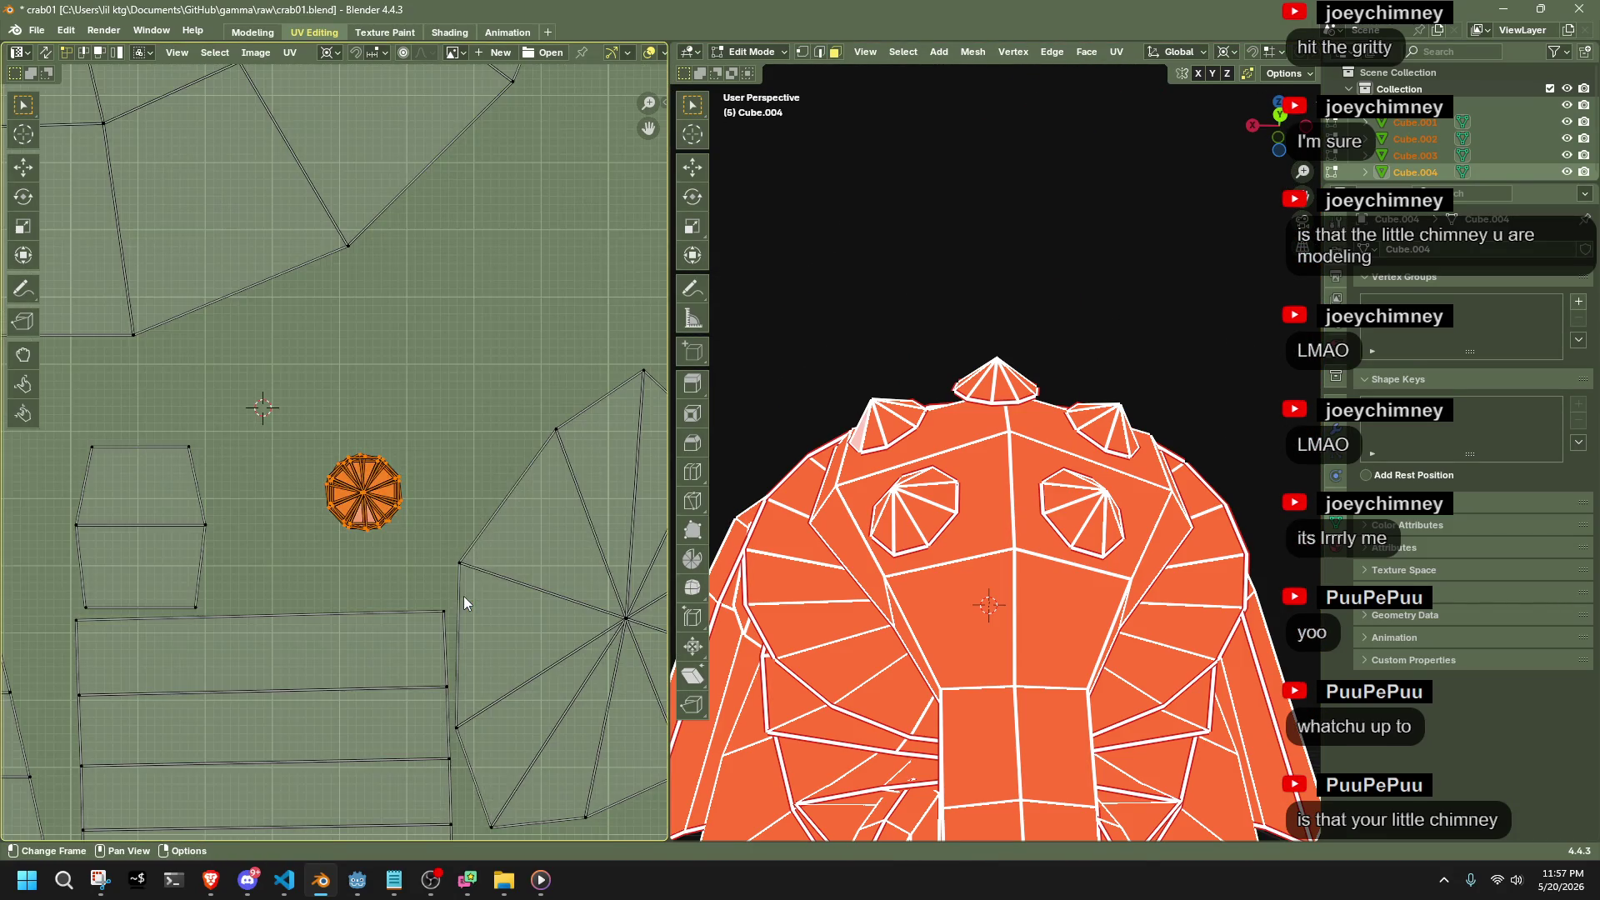
Move the small cone-tip island into place inside the UV square
drag(325, 447, 354, 479)
scroll(353, 478, up, 6)
key(g)
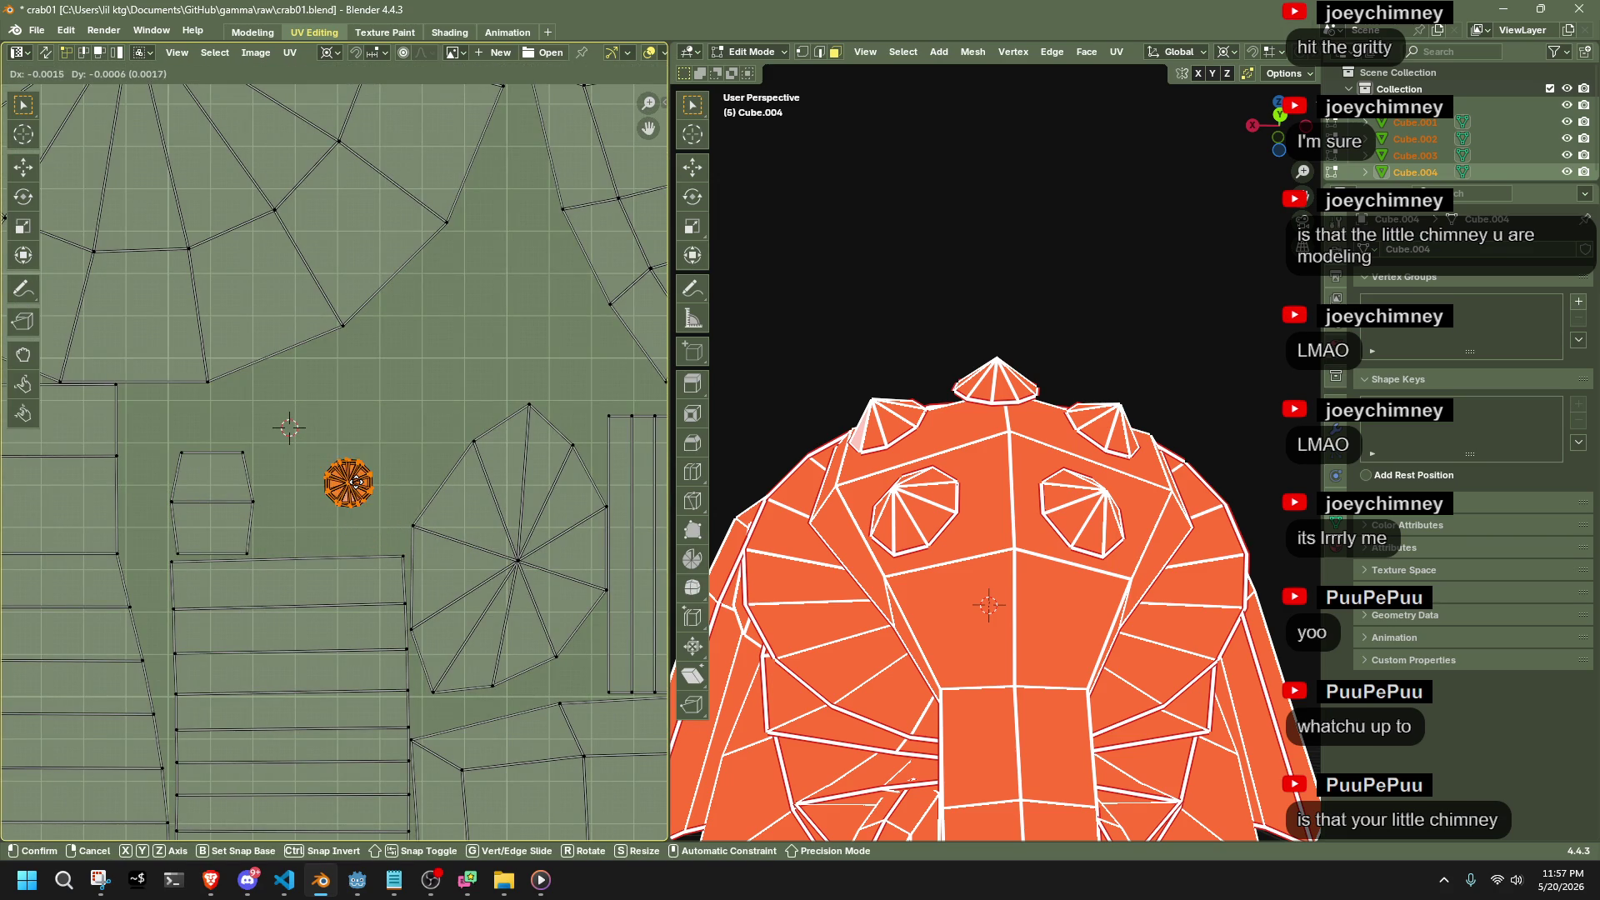
click(379, 528)
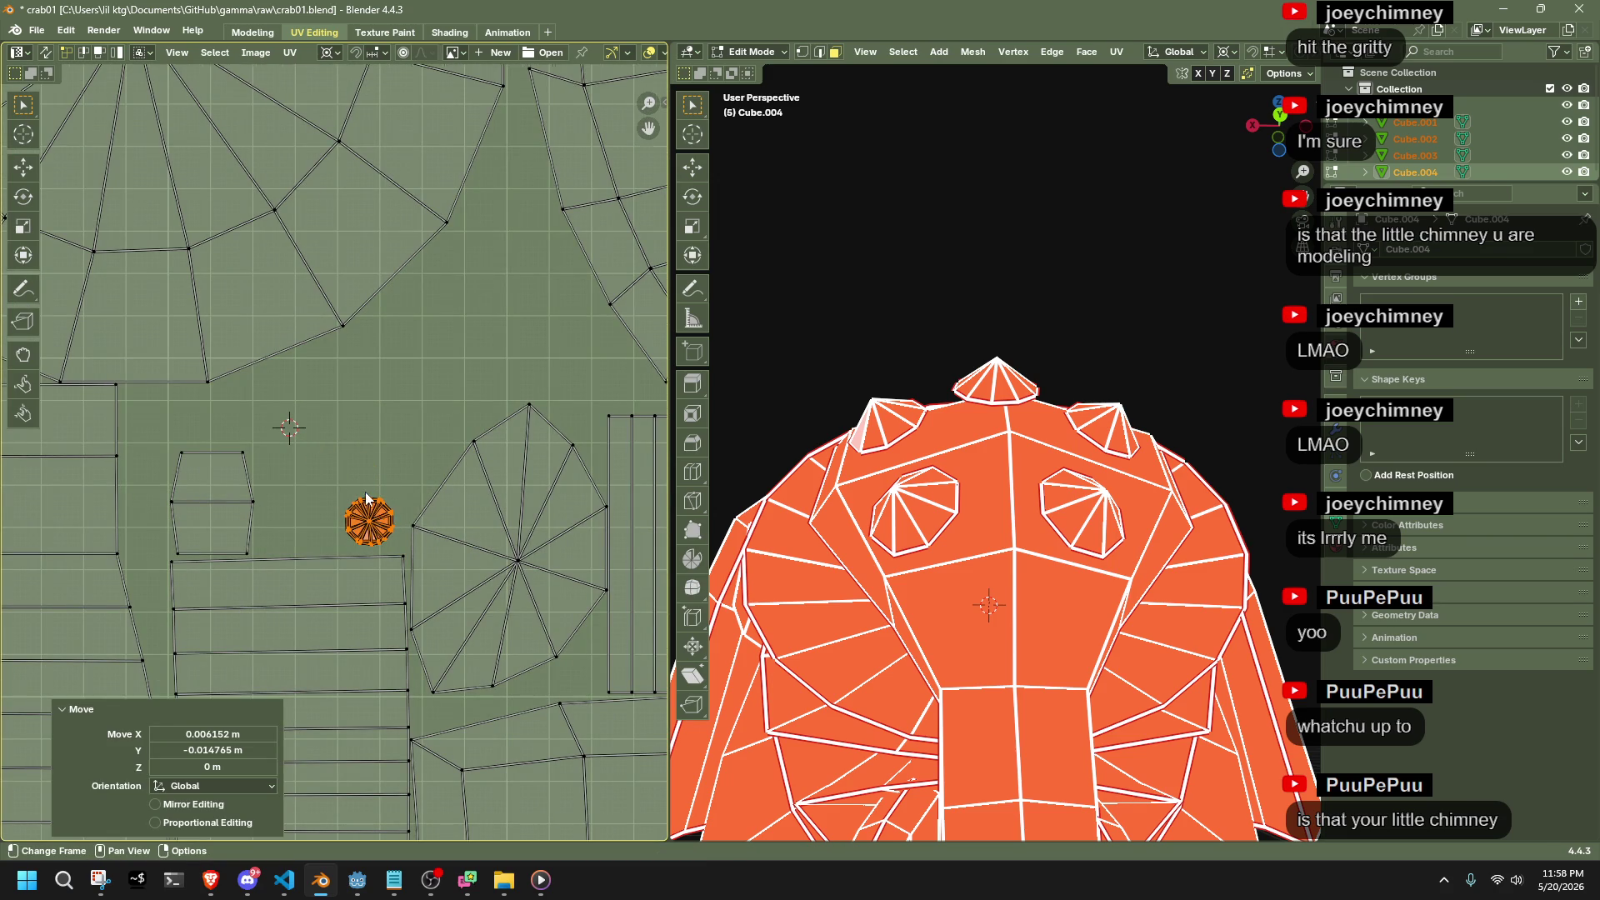
scroll(365, 491, down, 4)
scroll(361, 492, down, 3)
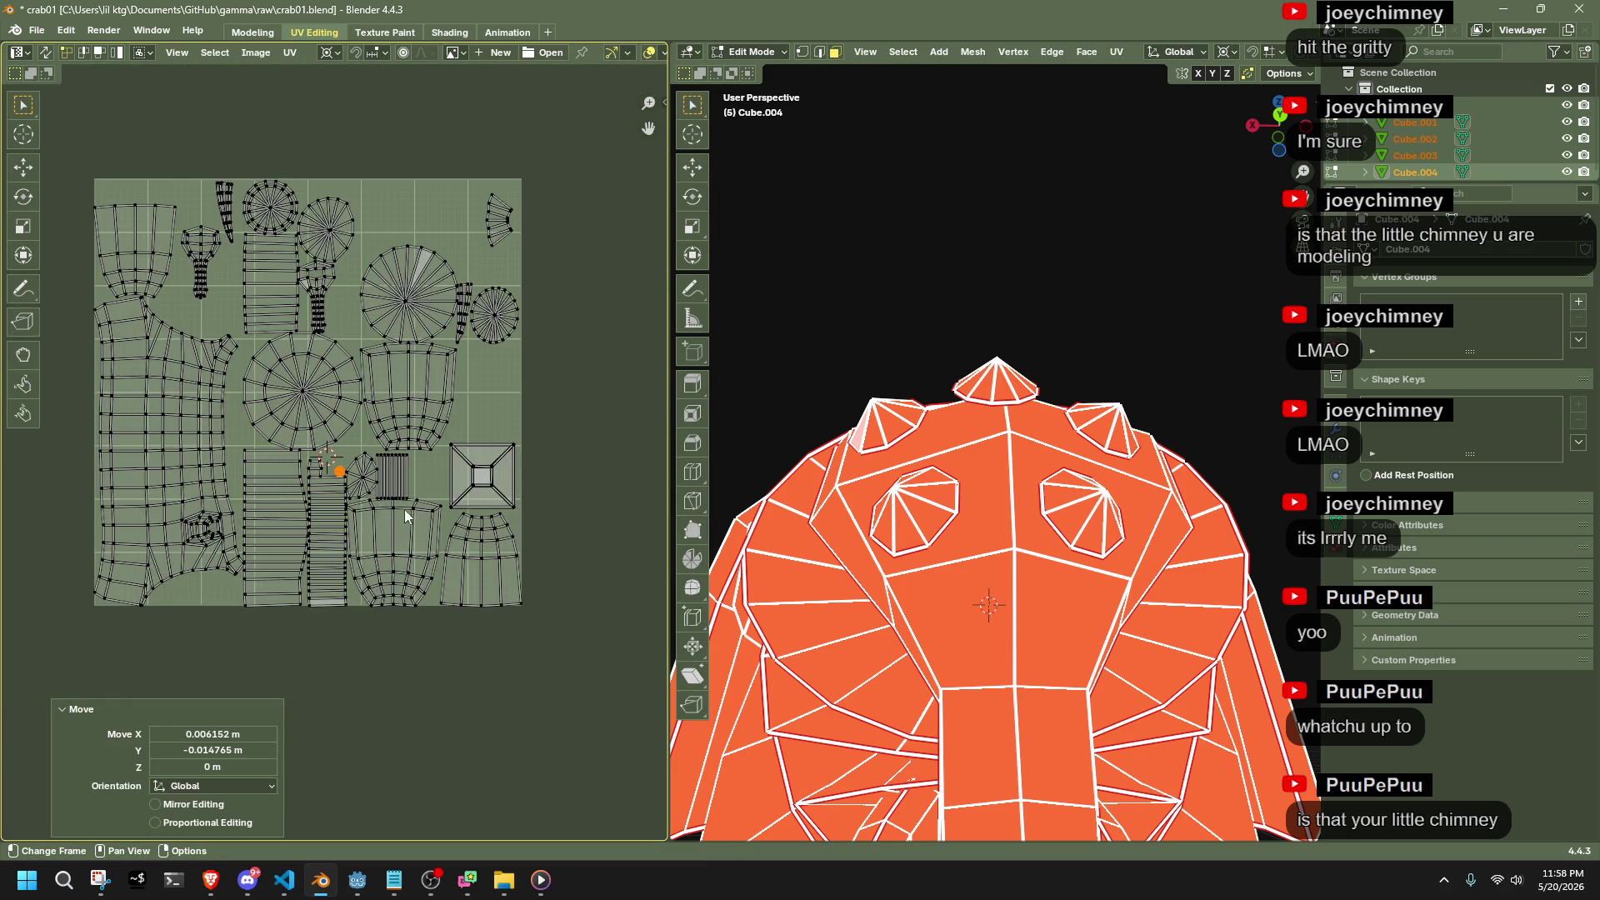
scroll(502, 585, up, 2)
scroll(492, 583, down, 3)
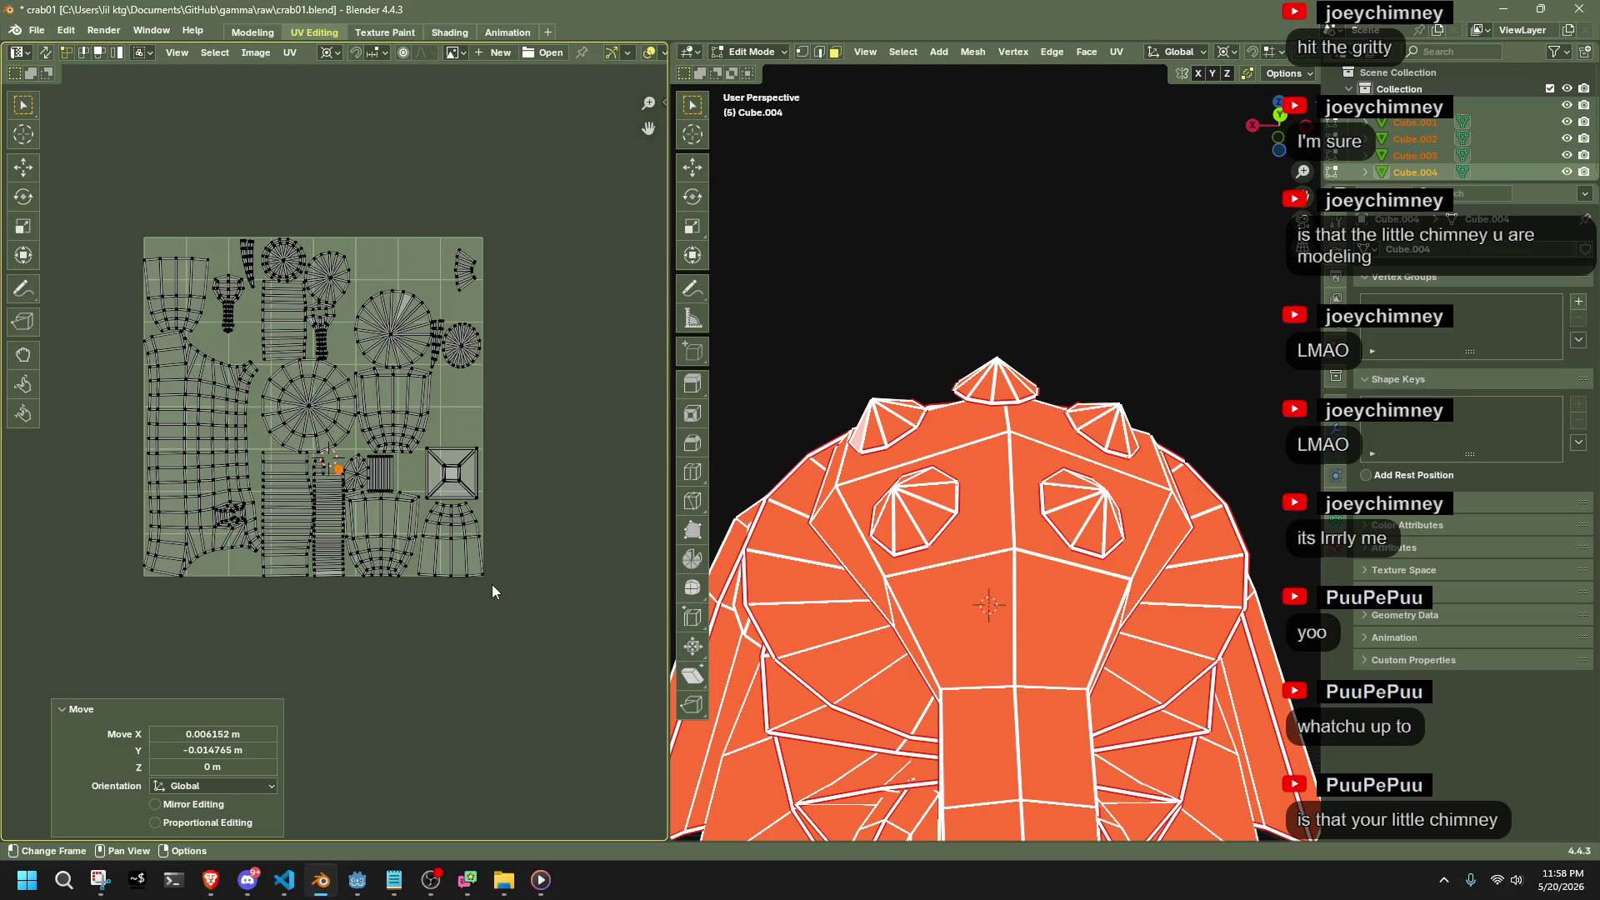
scroll(397, 468, up, 5)
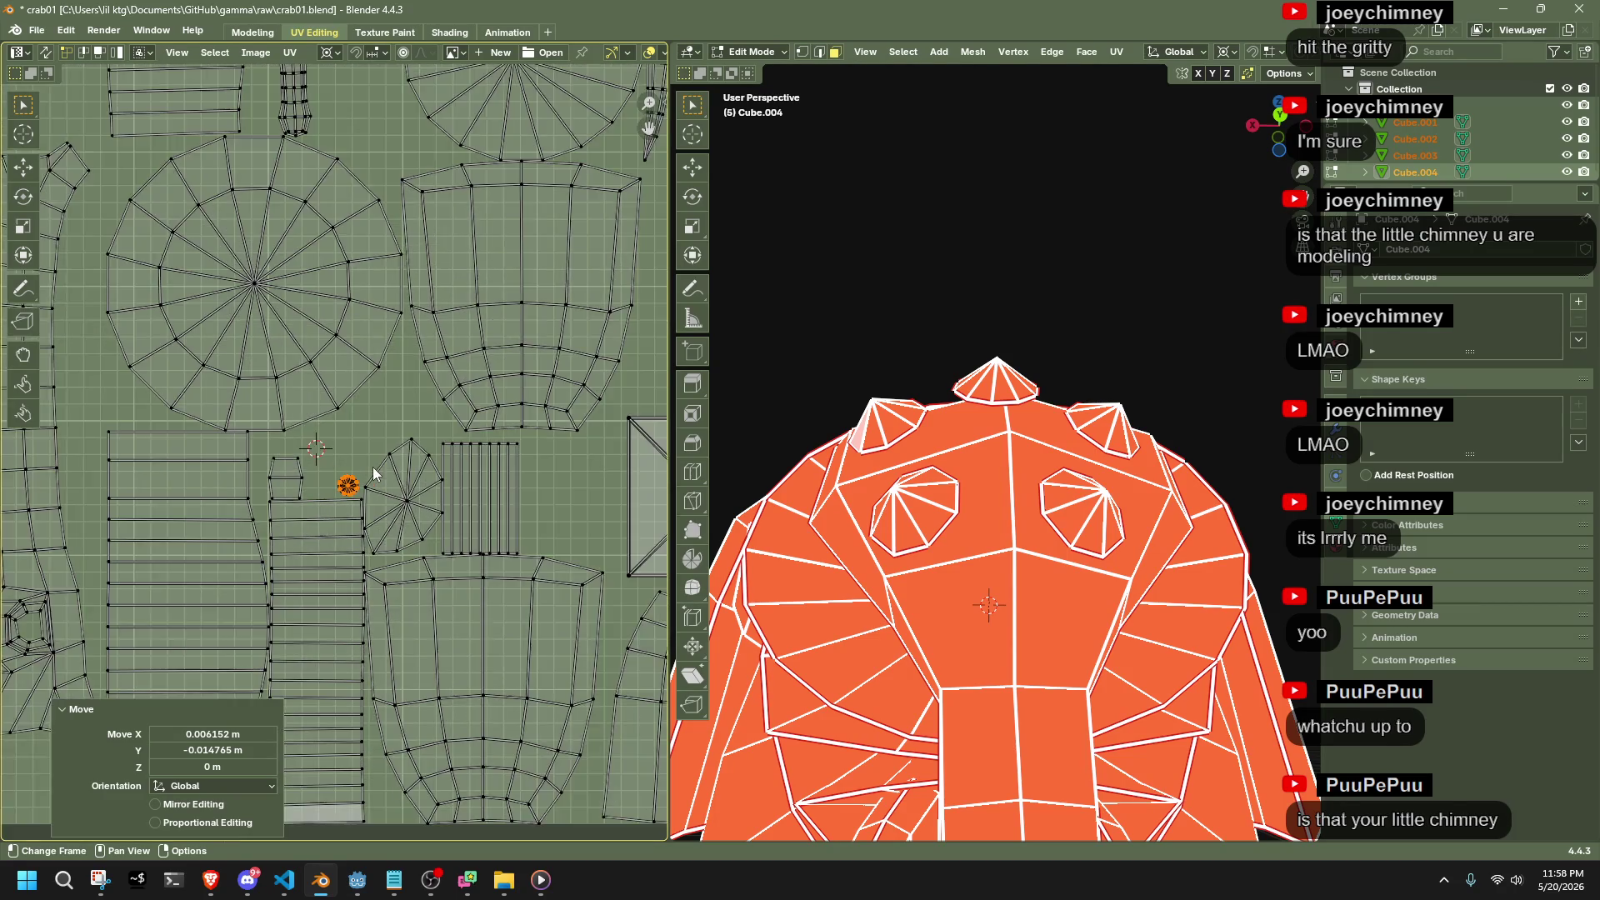
middle_drag(372, 466, 231, 615)
scroll(232, 609, down, 3)
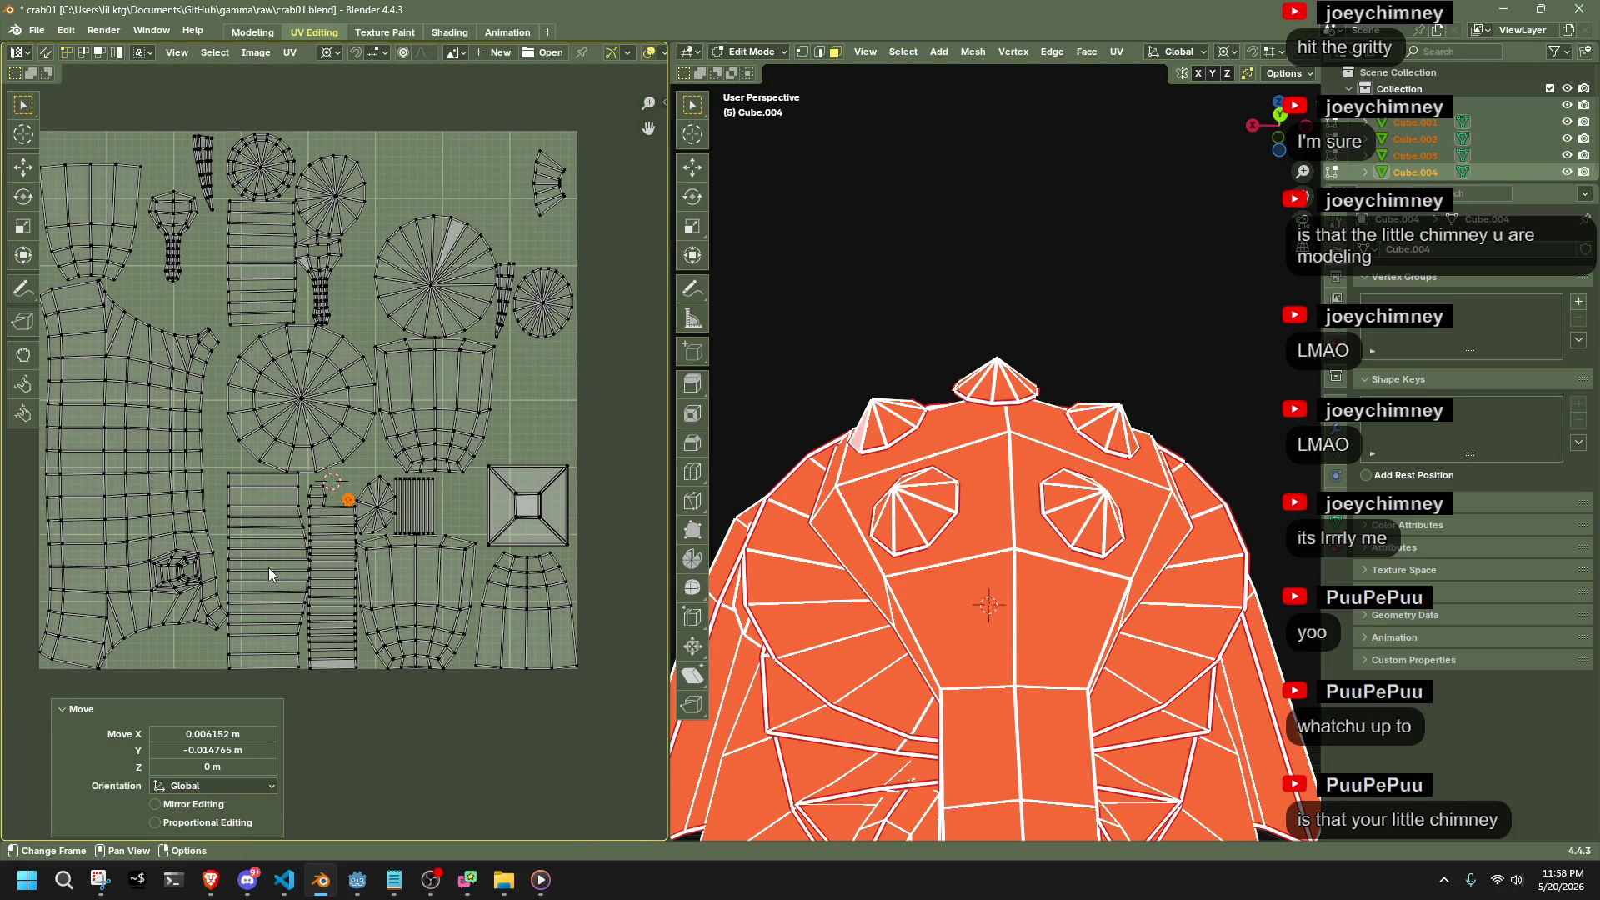
Select the linked strip island, enable UV Sync Selection and clear the mesh selection
click(229, 571)
key(l)
scroll(307, 597, down, 4)
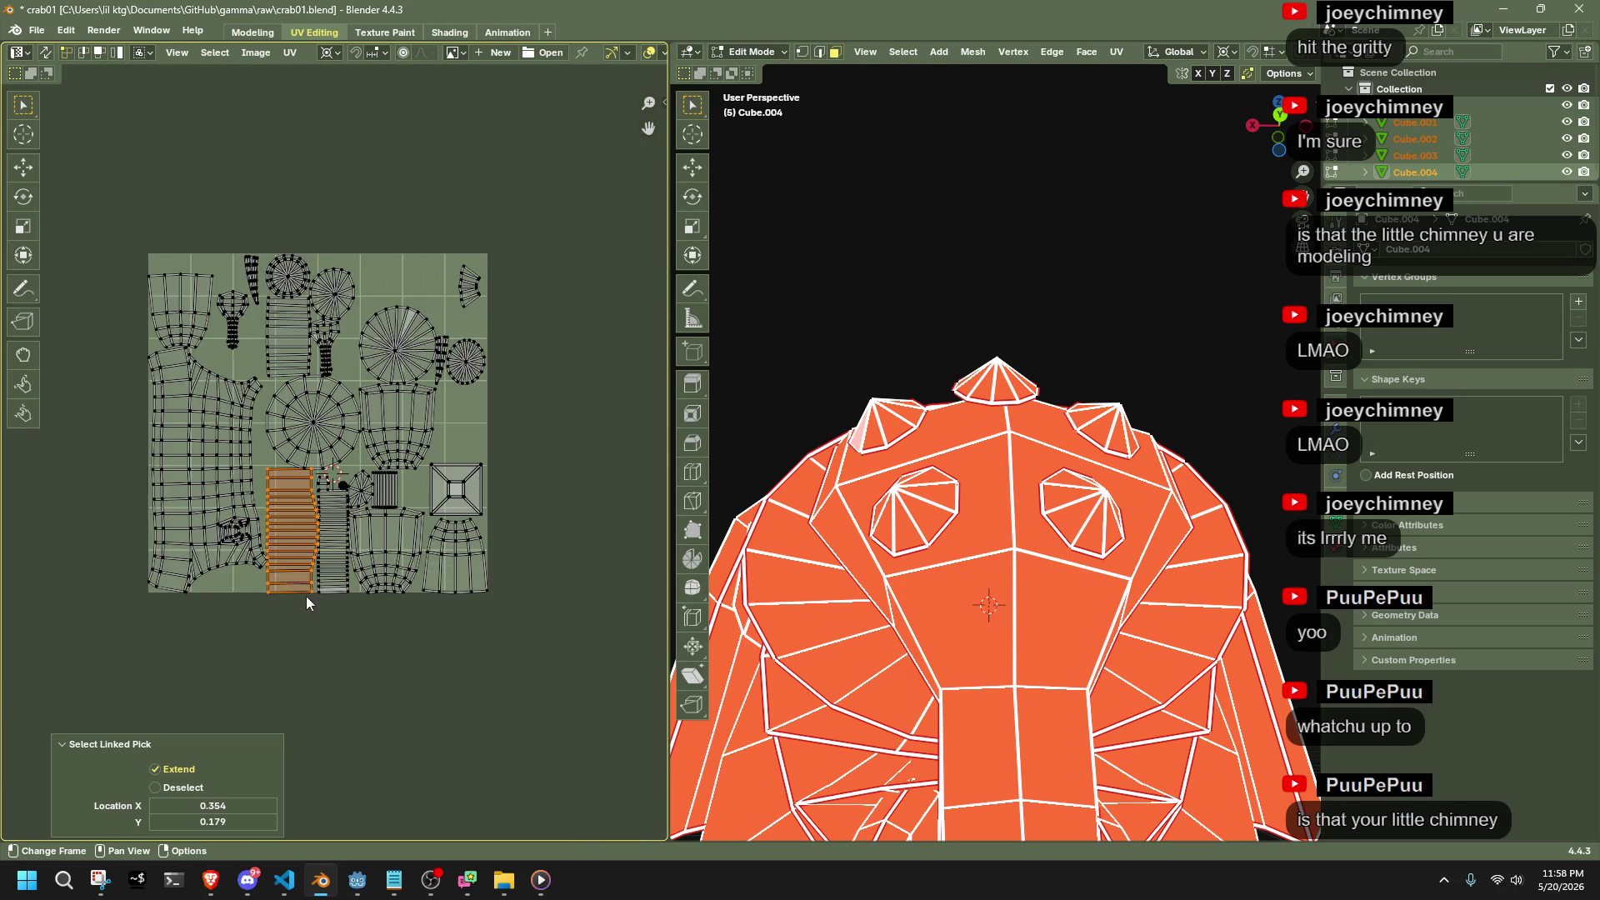
middle_drag(843, 633, 843, 508)
scroll(843, 509, down, 5)
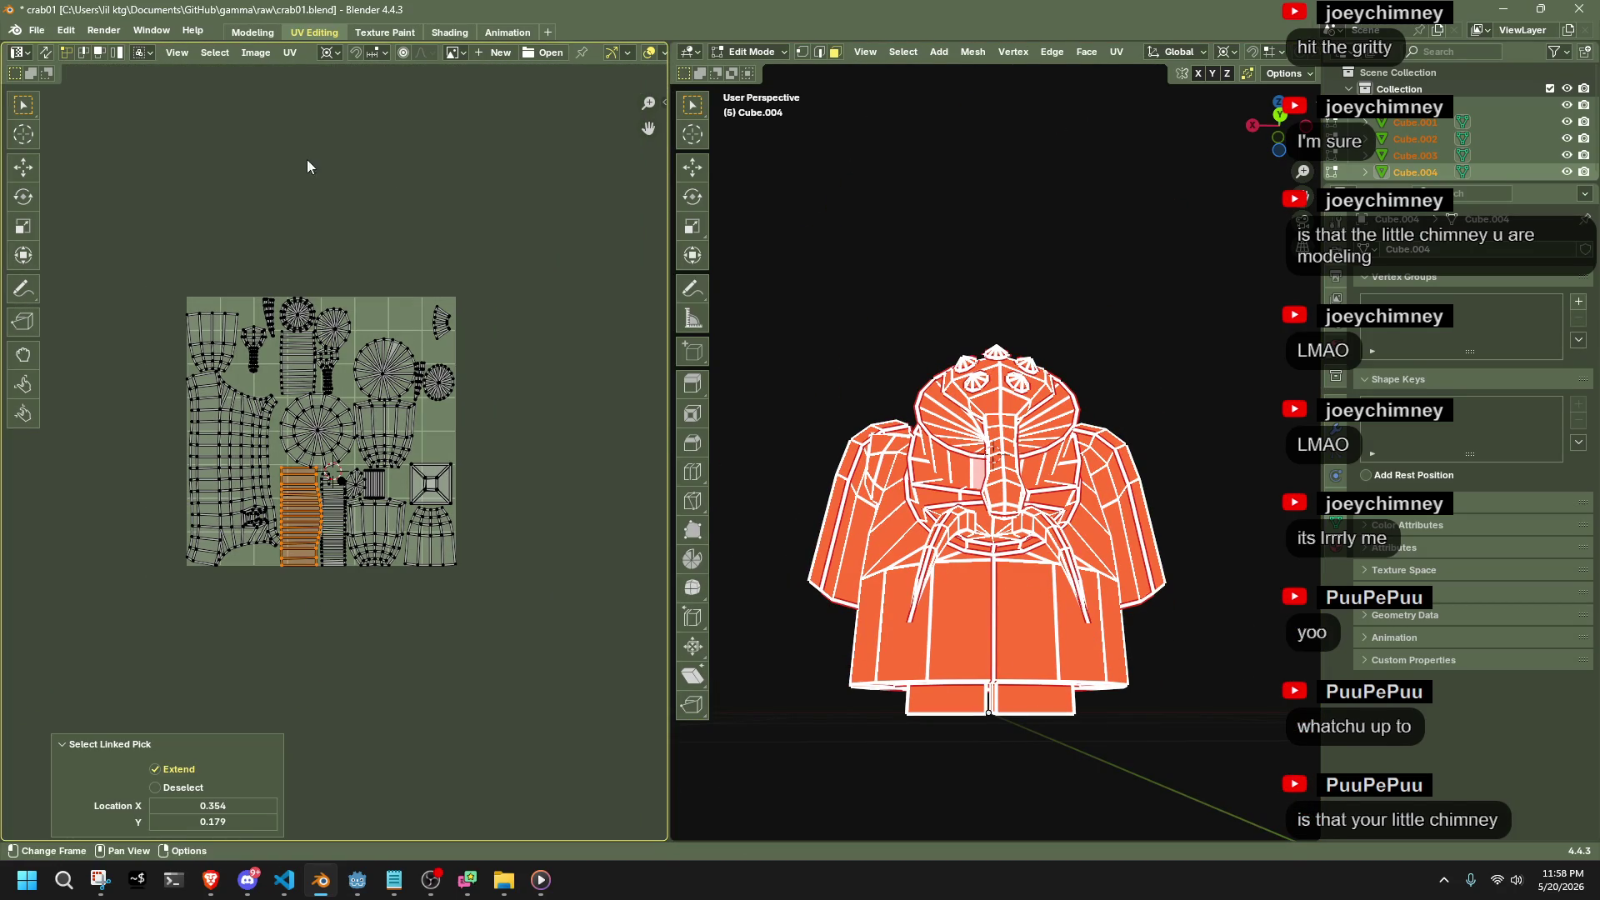
click(50, 53)
click(828, 361)
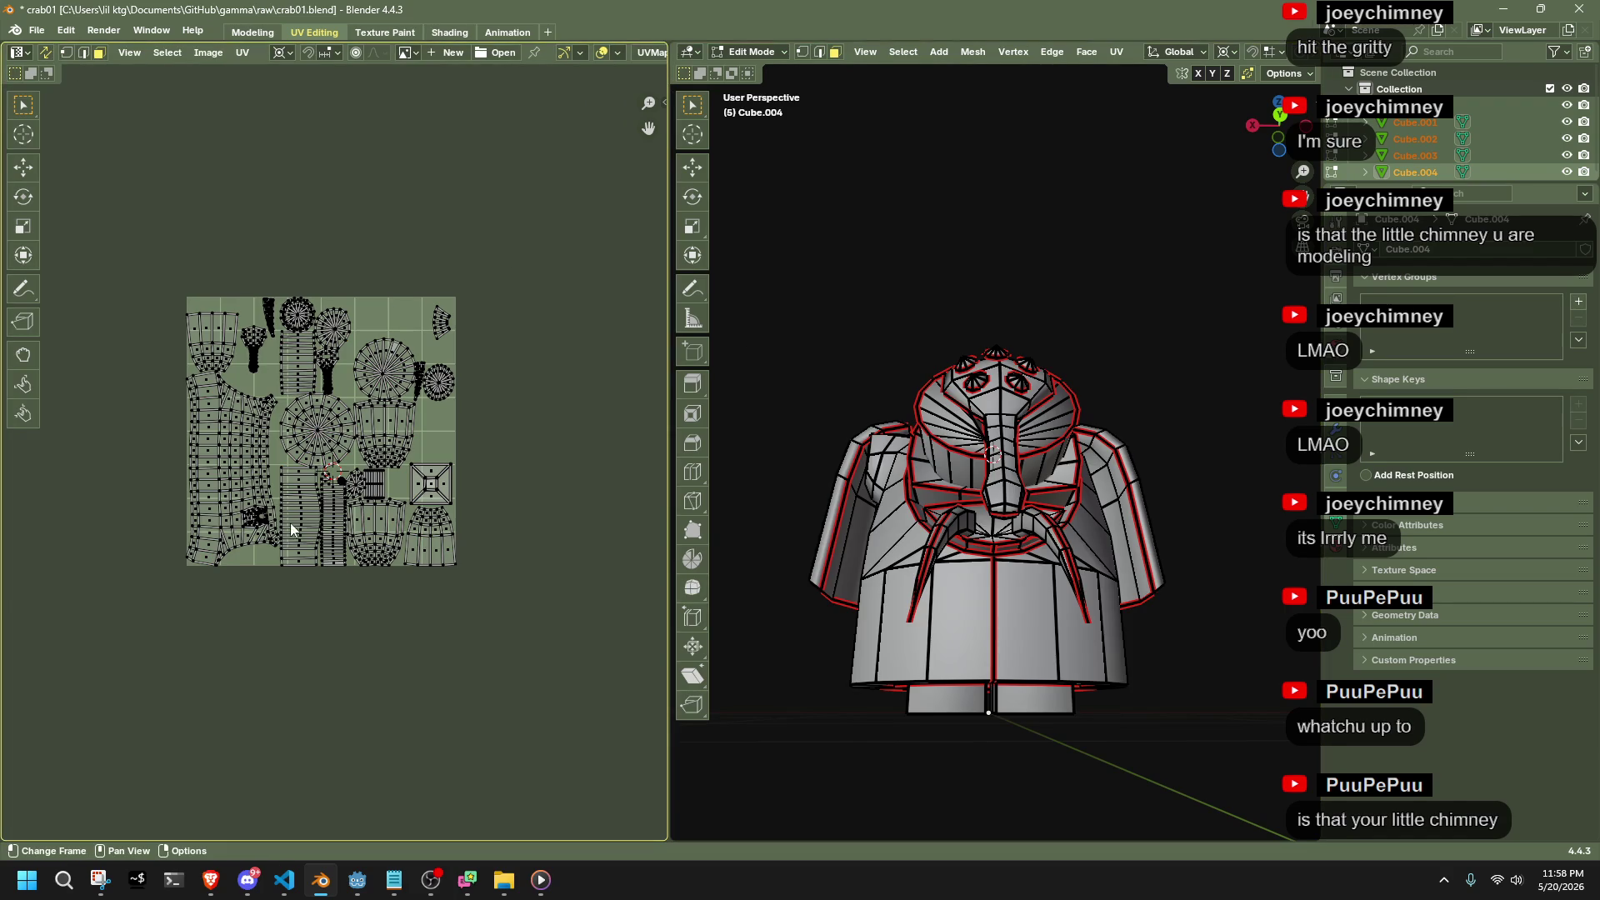
Box-select the long UV strip, then switch to the neighbouring strip island
click(300, 525)
key(b)
shift+click(292, 529)
key(b)
drag(289, 465, 305, 575)
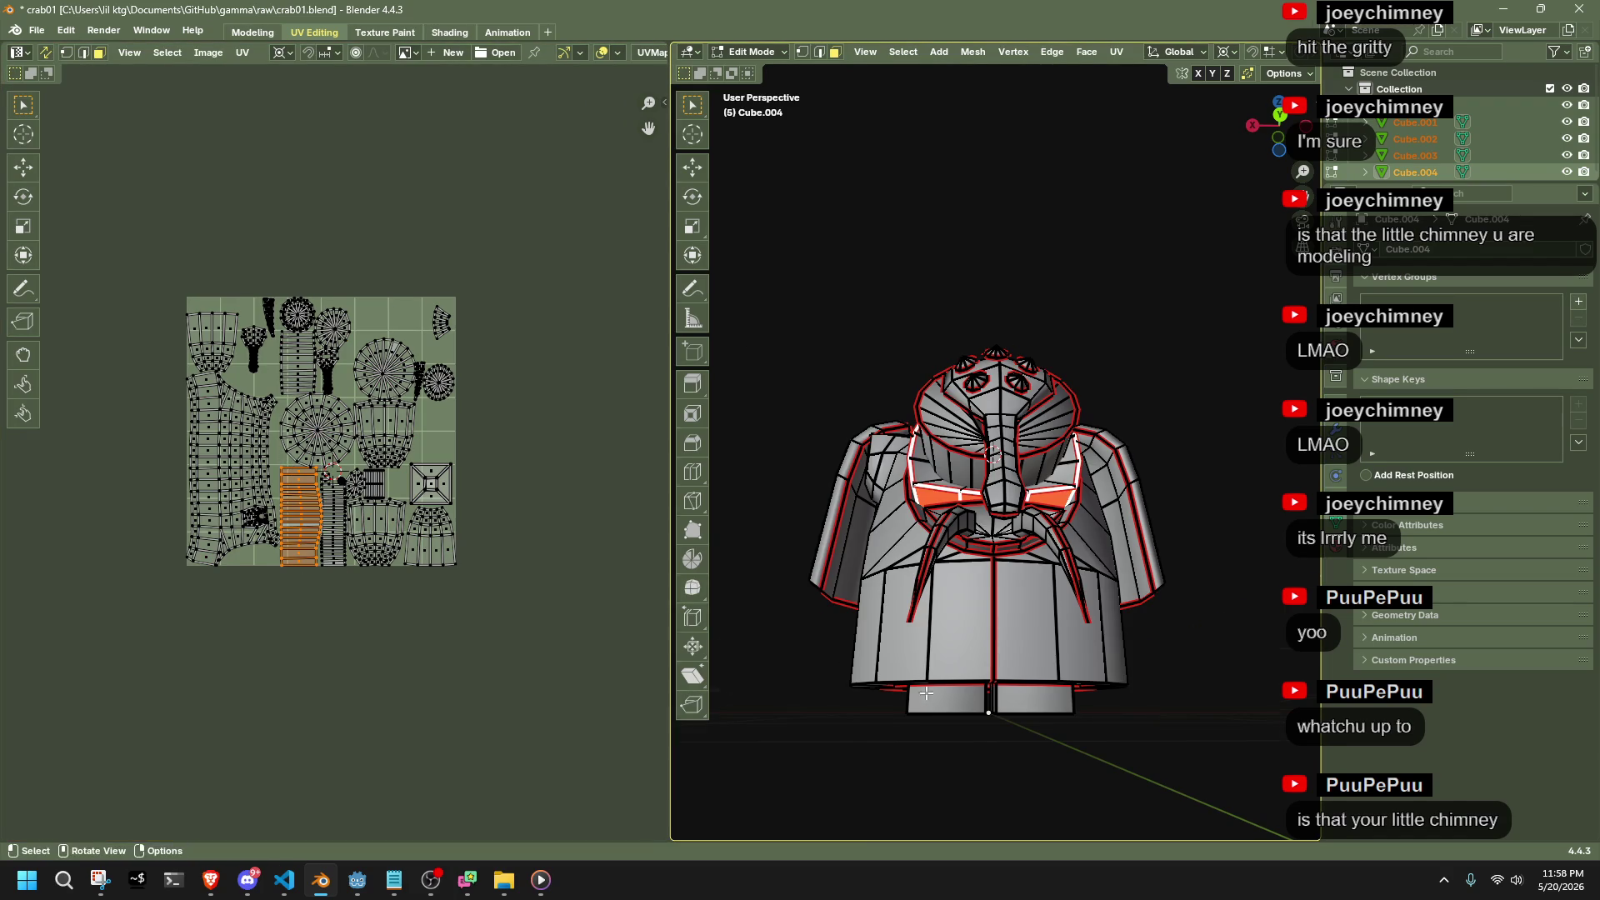
mouse_move(991, 541)
middle_down()
mouse_move(1084, 718)
mouse_move(1025, 737)
middle_up()
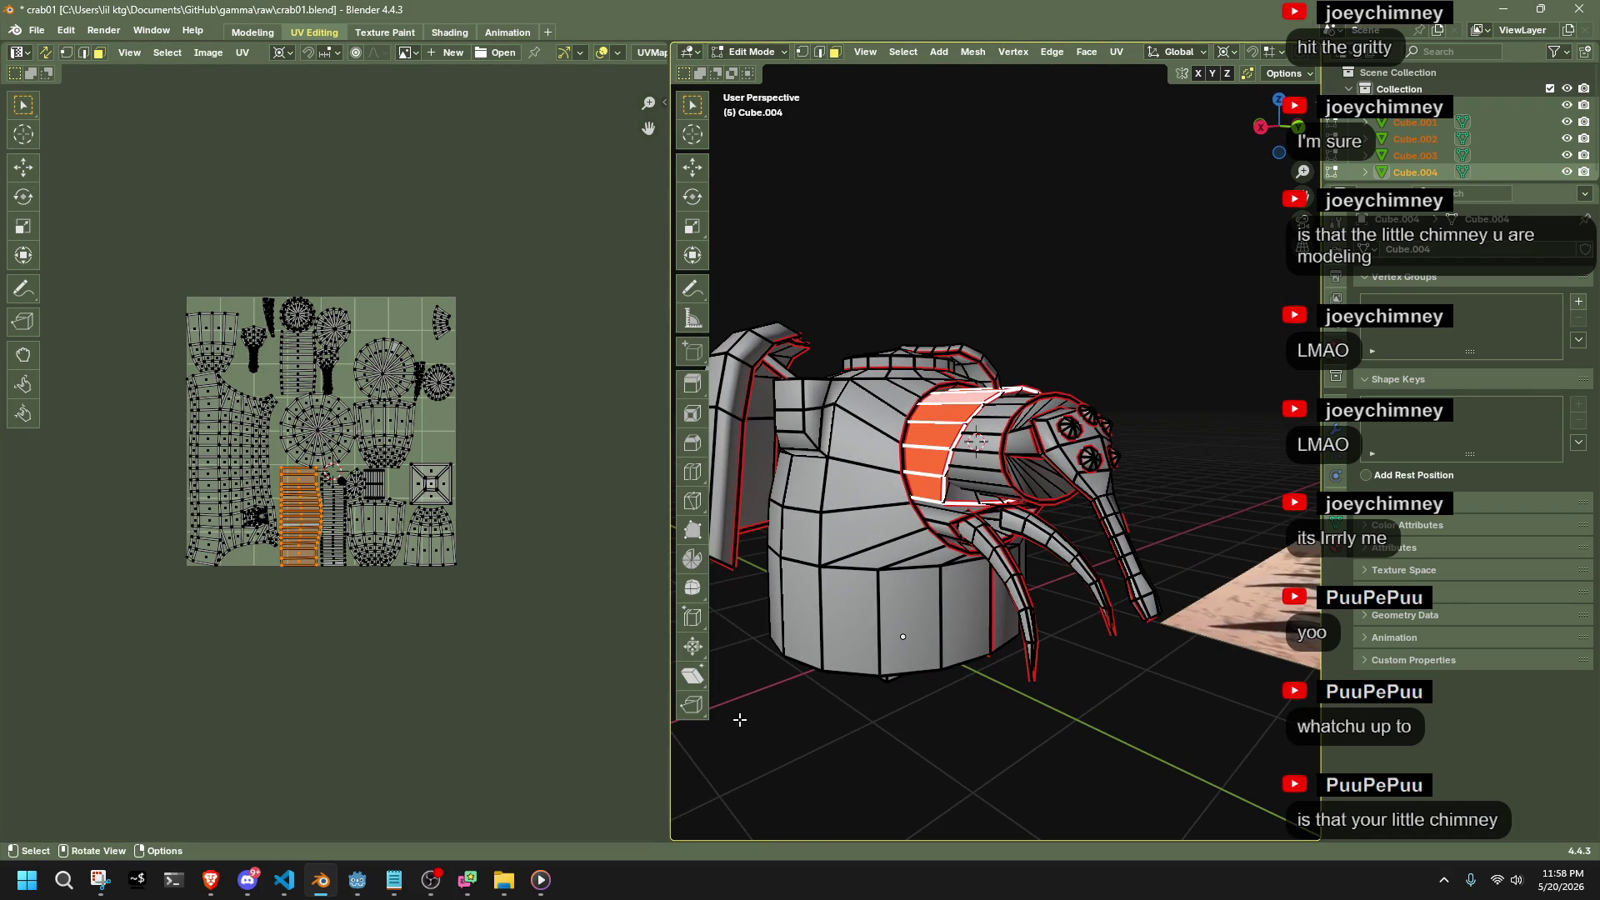
scroll(350, 542, up, 5)
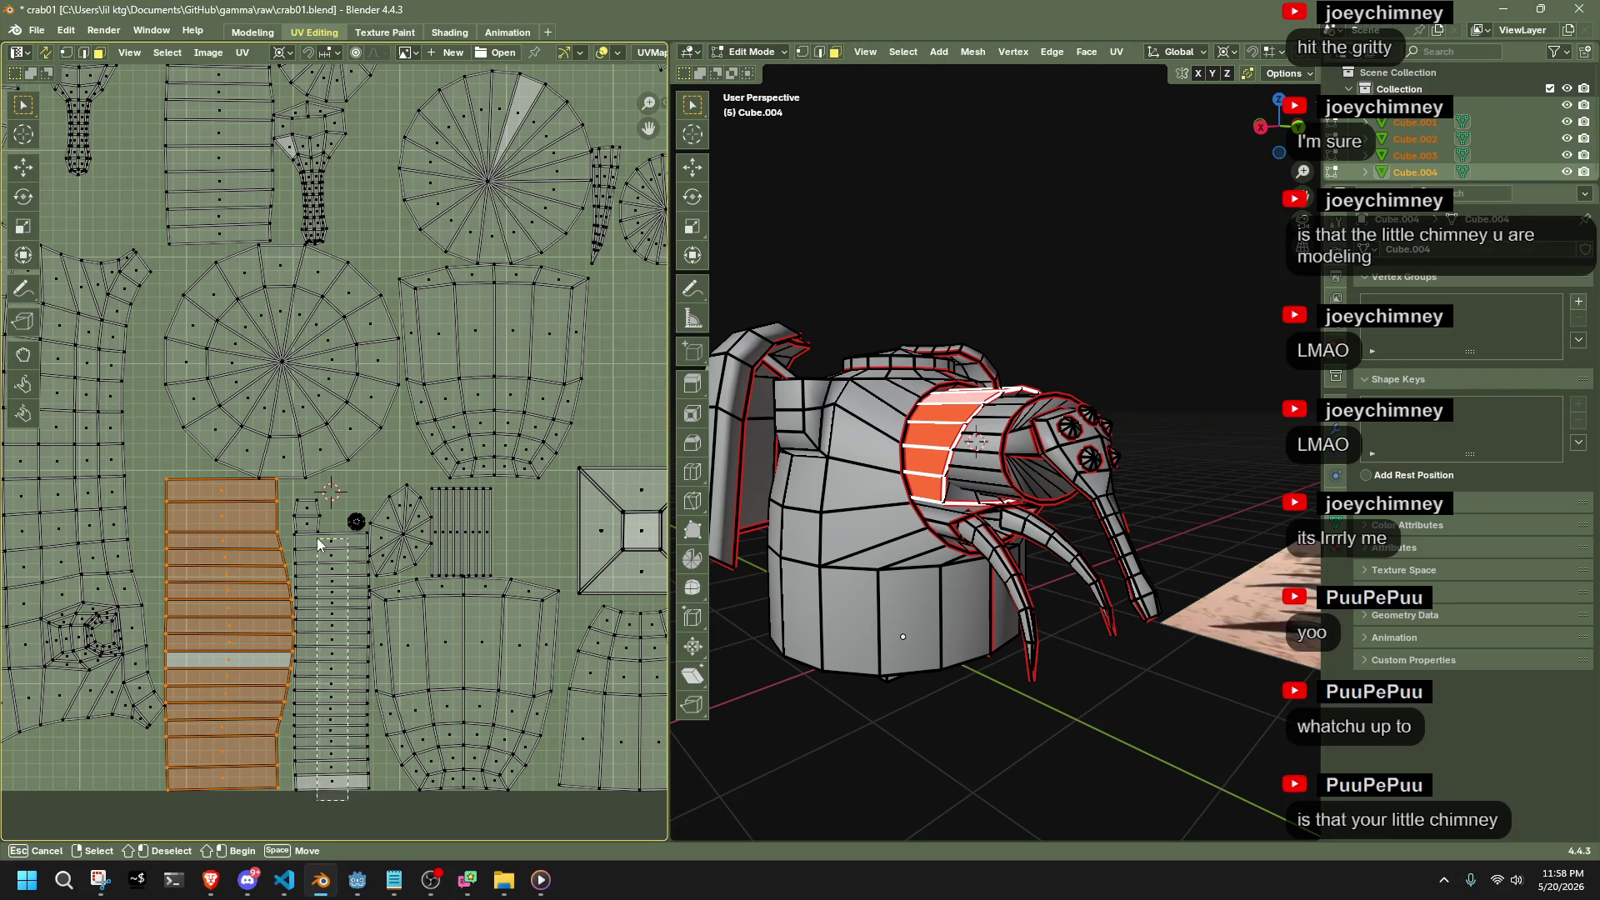
click(325, 543)
Select the round fan island's faces, its outer ring plus centre
drag(202, 289, 335, 394)
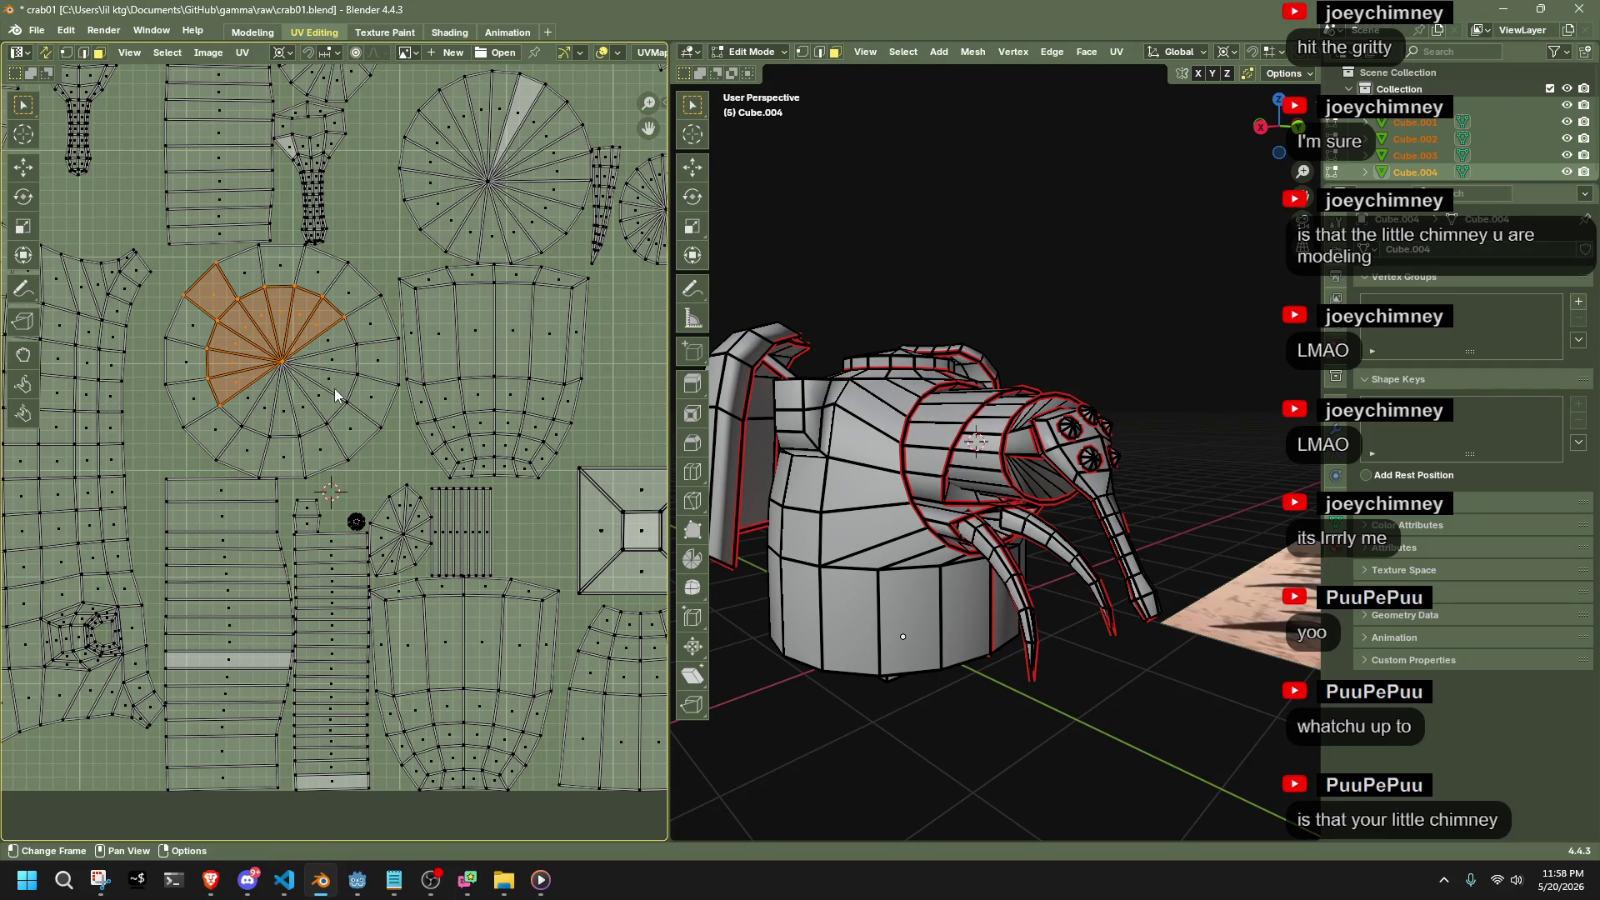
mouse_move(833, 417)
middle_down()
mouse_move(911, 307)
mouse_move(1071, 328)
middle_up()
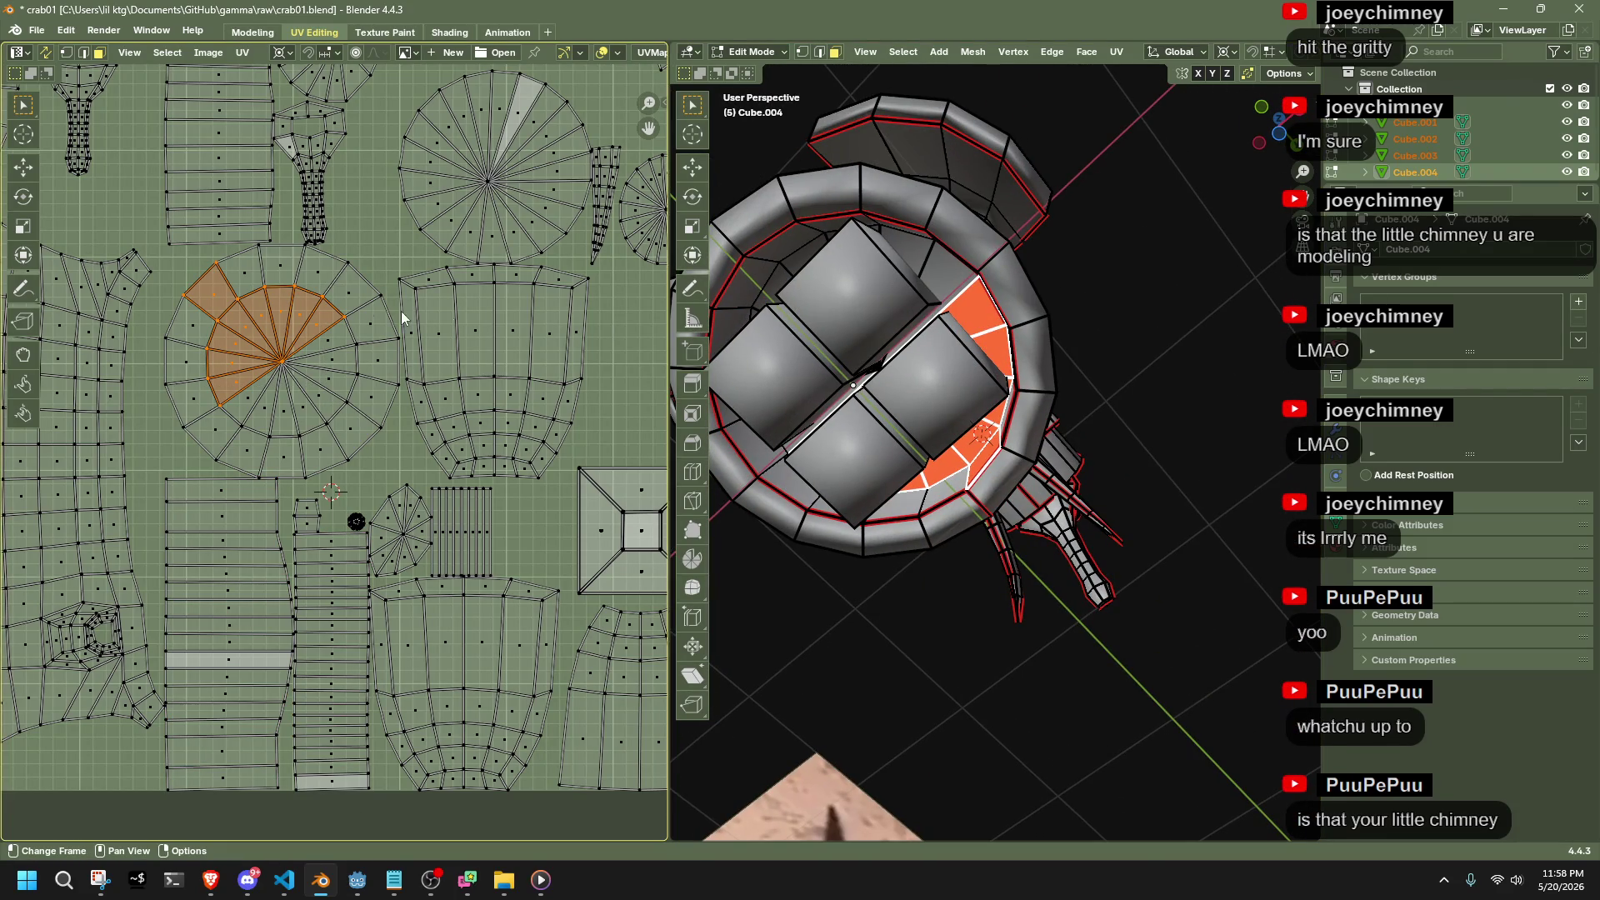
scroll(249, 337, down, 1)
alt+click(252, 328)
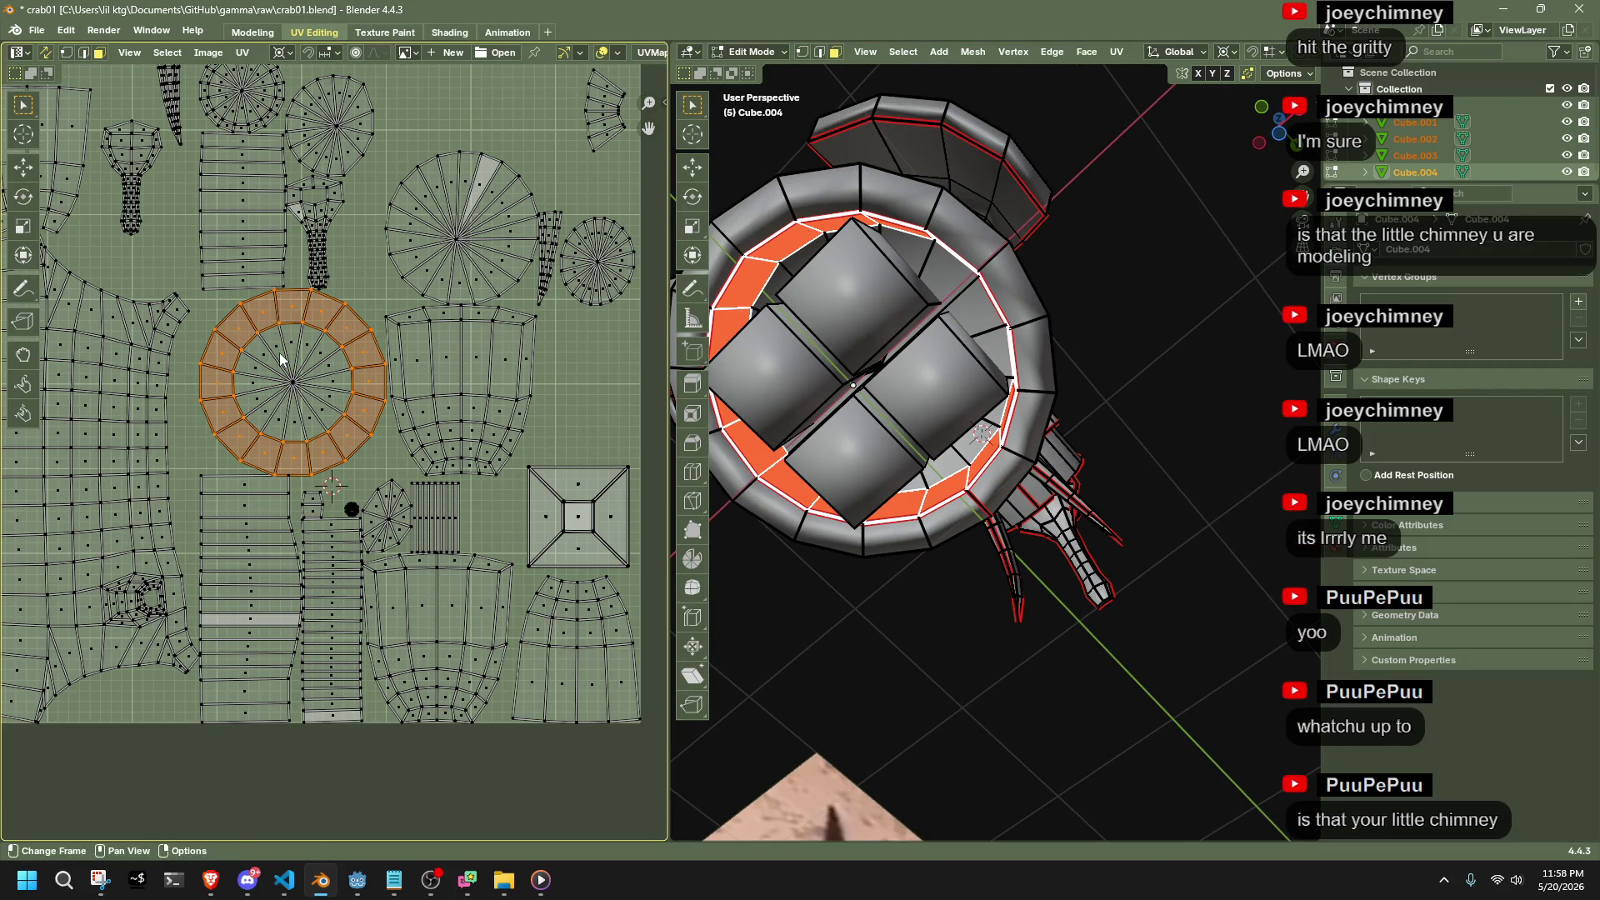
drag(240, 324, 332, 439)
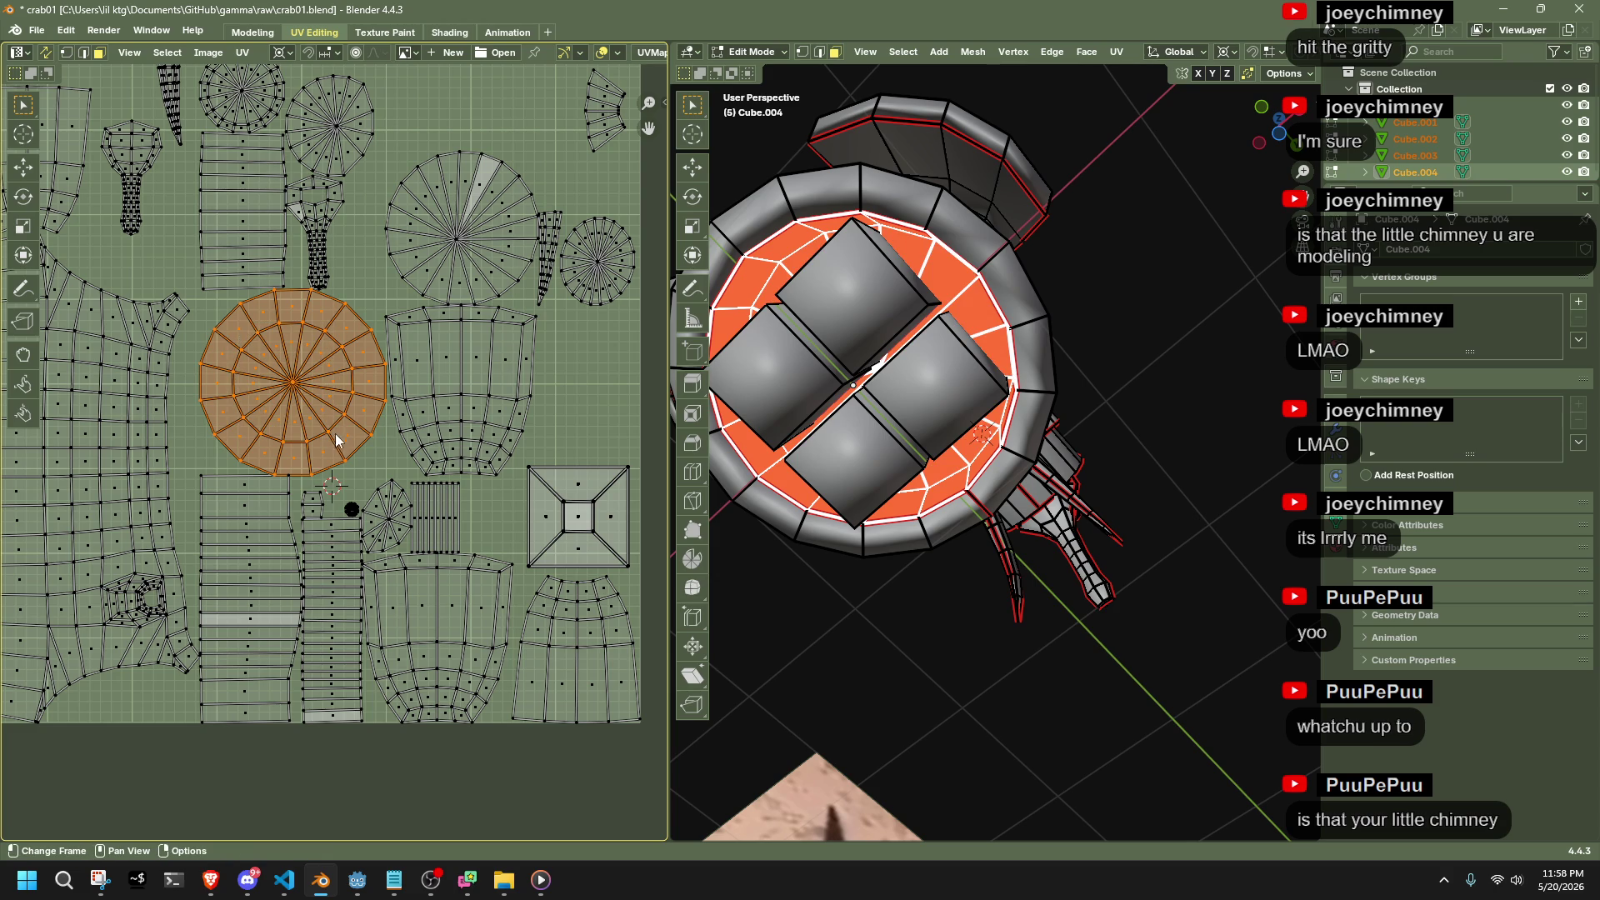
Scale the round fan island up slightly and nudge it a little left
key(s)
click(310, 396)
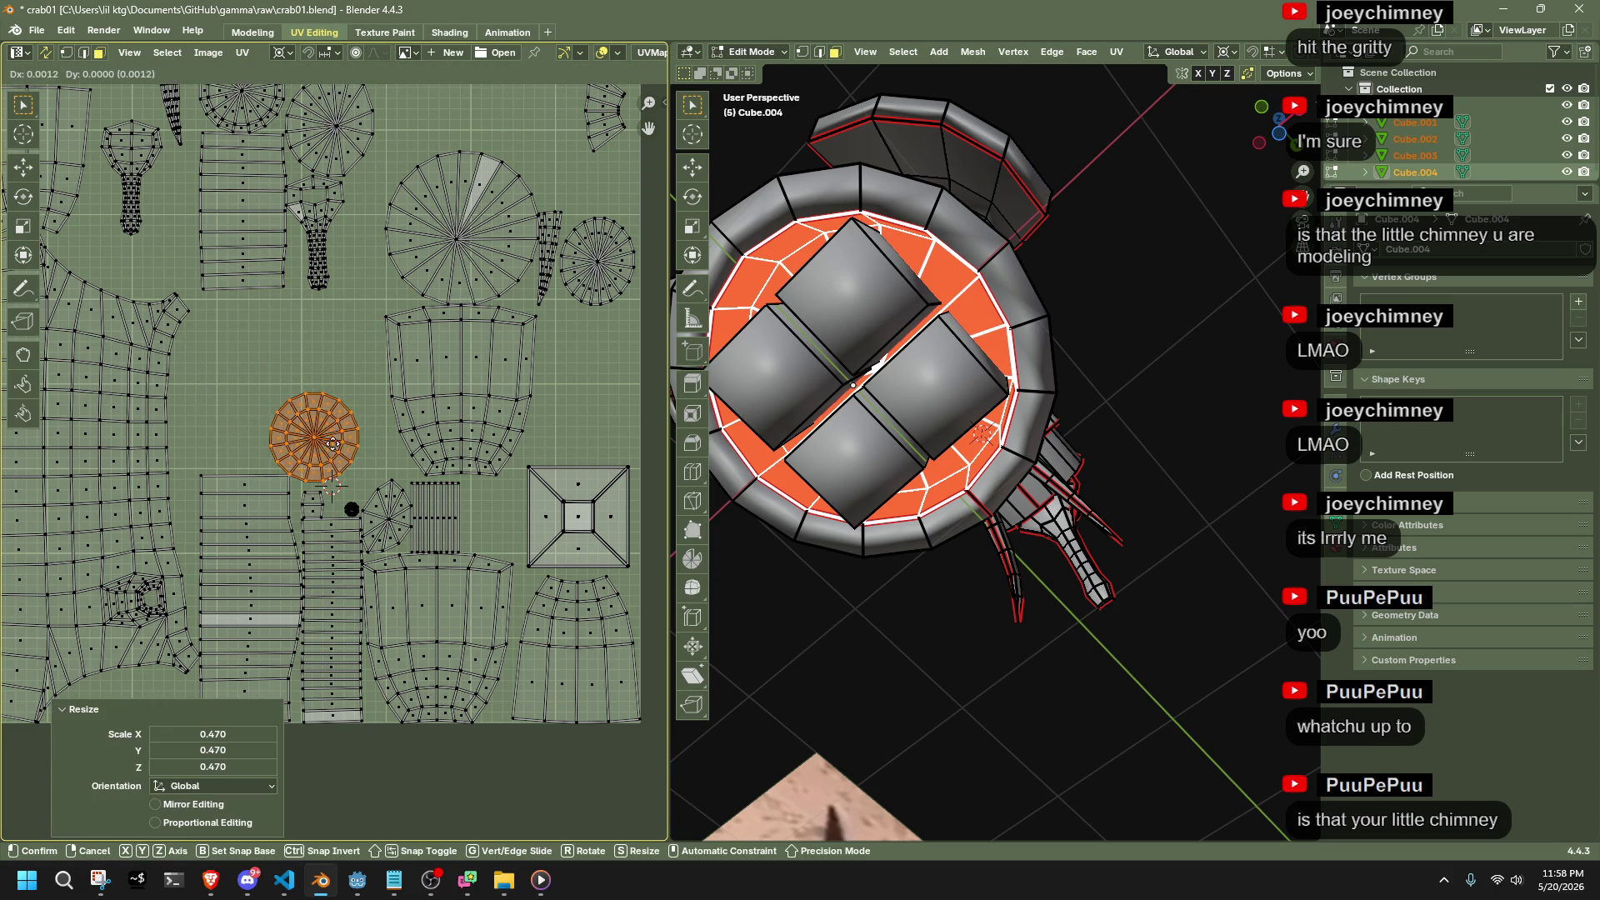
key(g)
click(602, 391)
key(s)
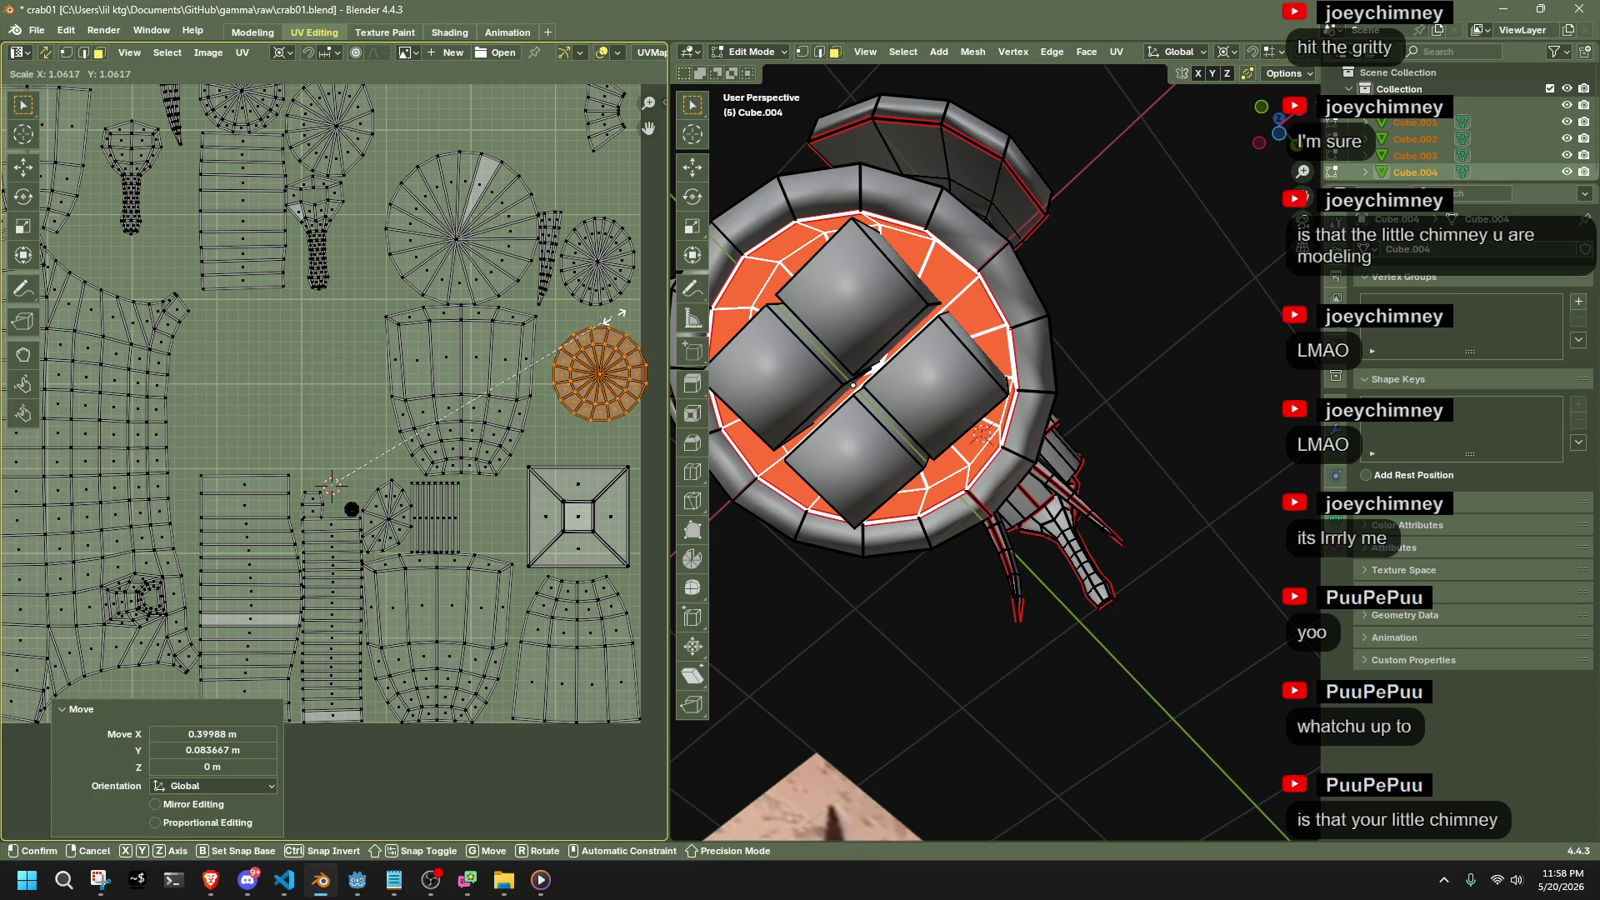
click(602, 362)
key(g)
click(599, 337)
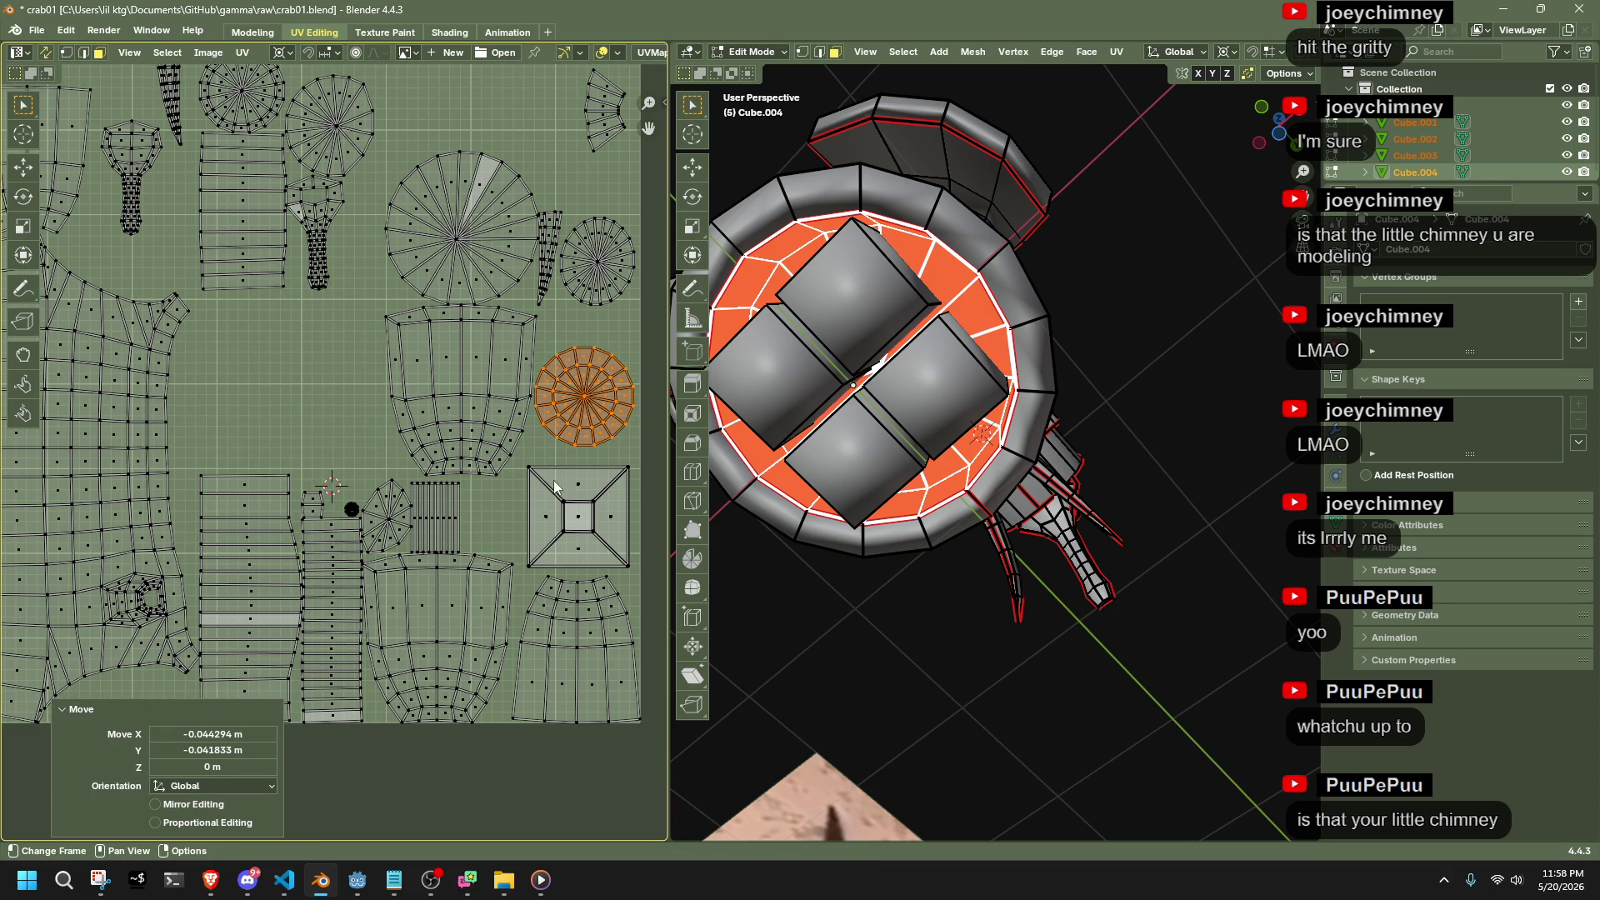
Move the square pyramid island up-left into an open gap in the layout
click(621, 556)
key(g)
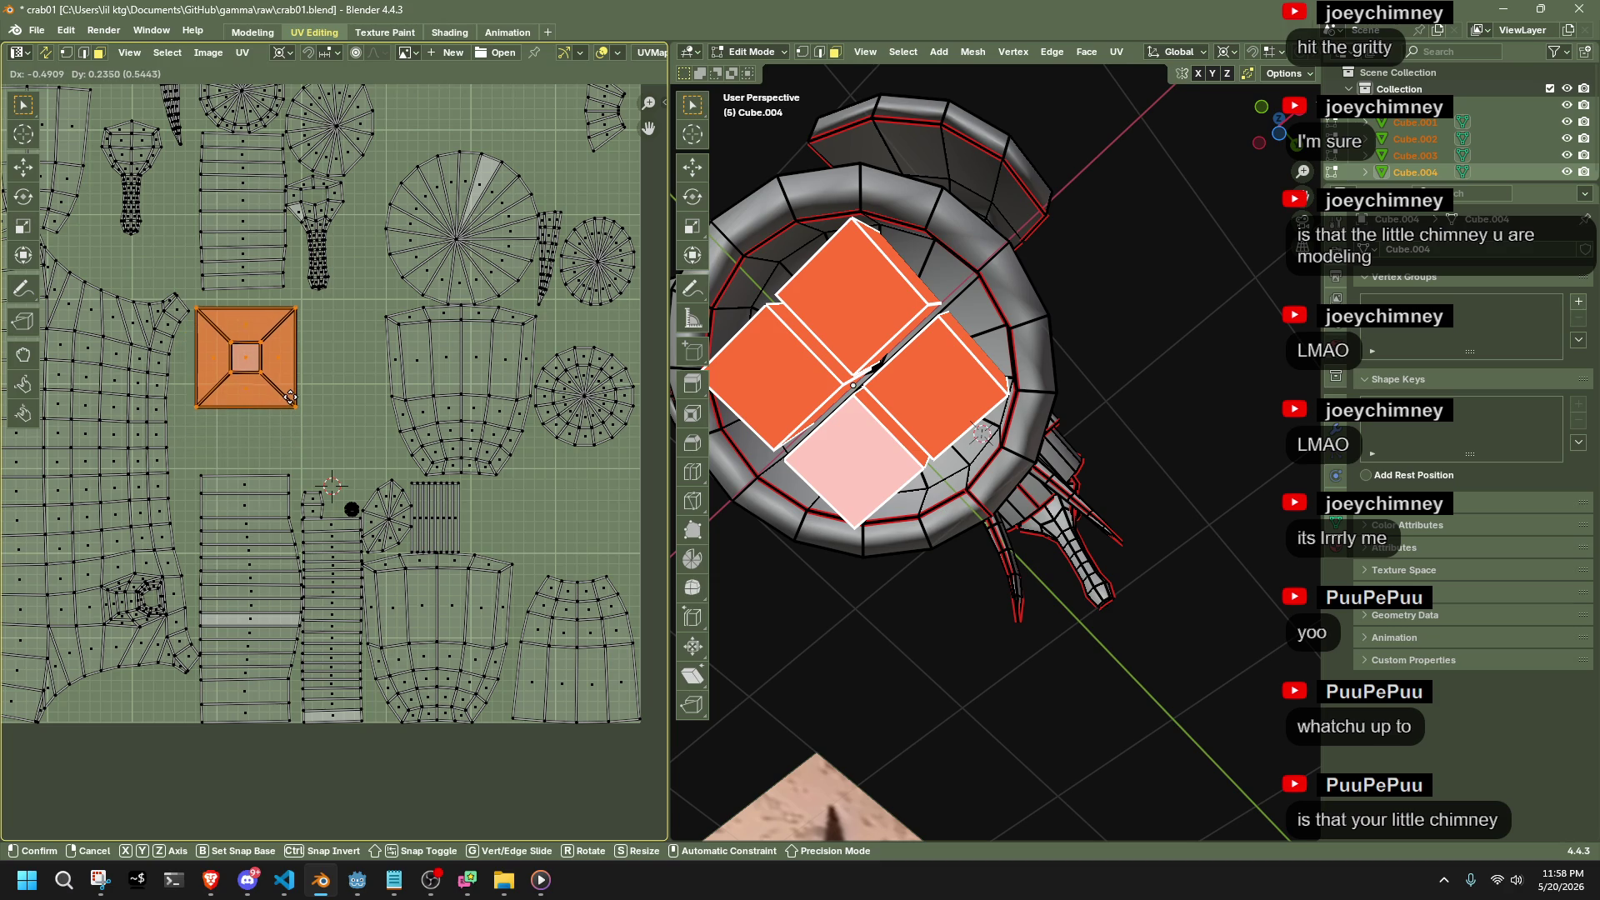
click(290, 397)
click(317, 428)
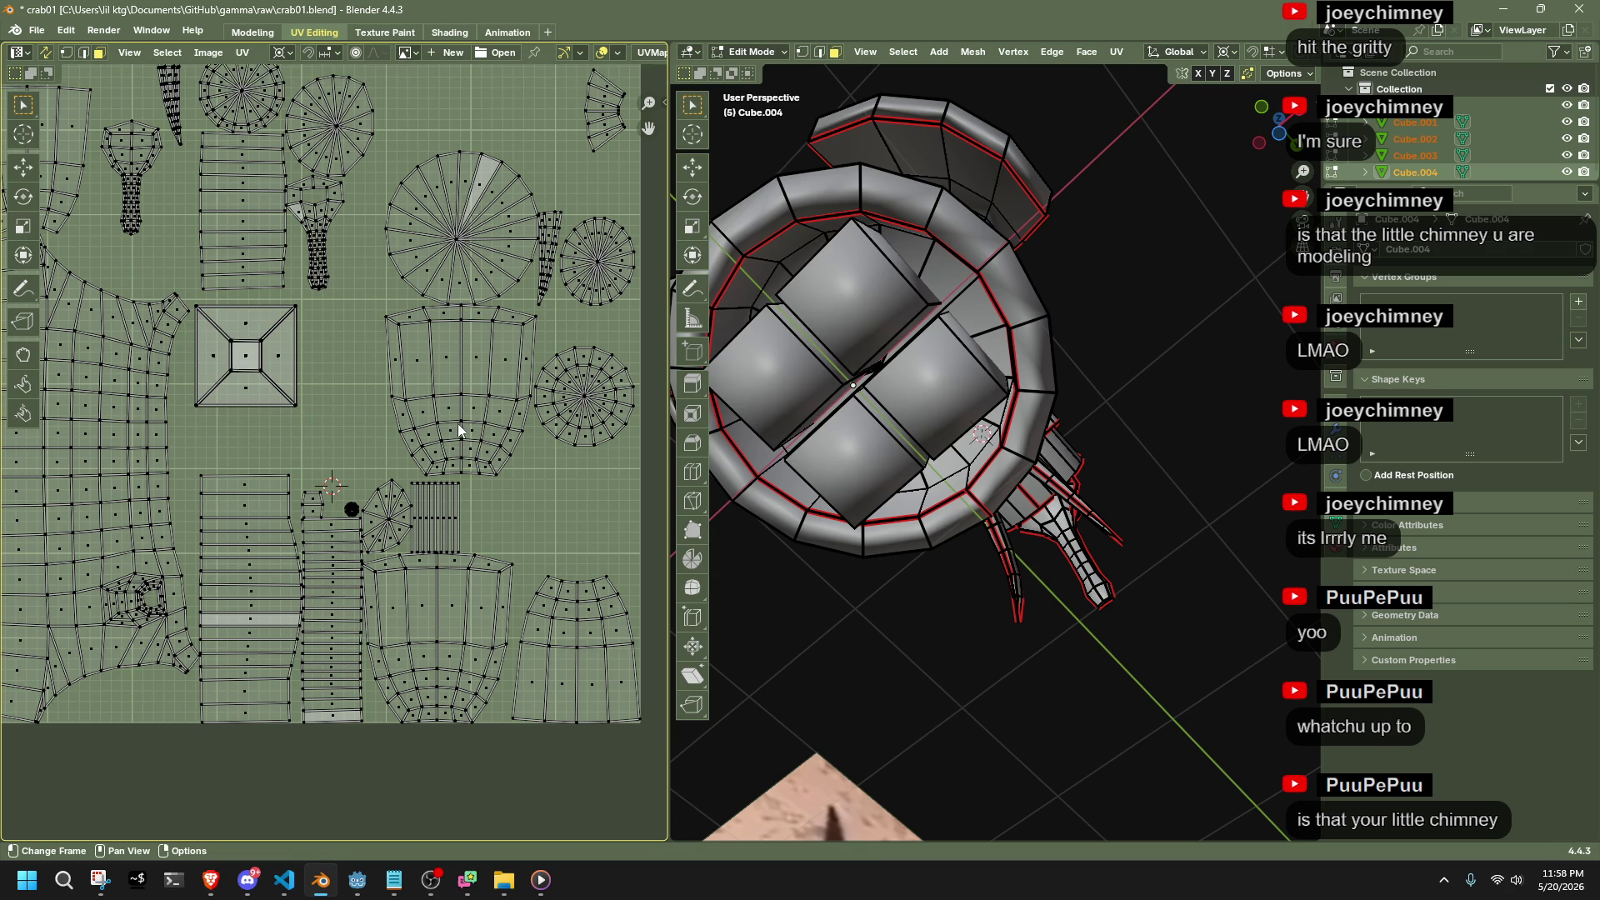
middle_drag(593, 448, 586, 458)
key(l)
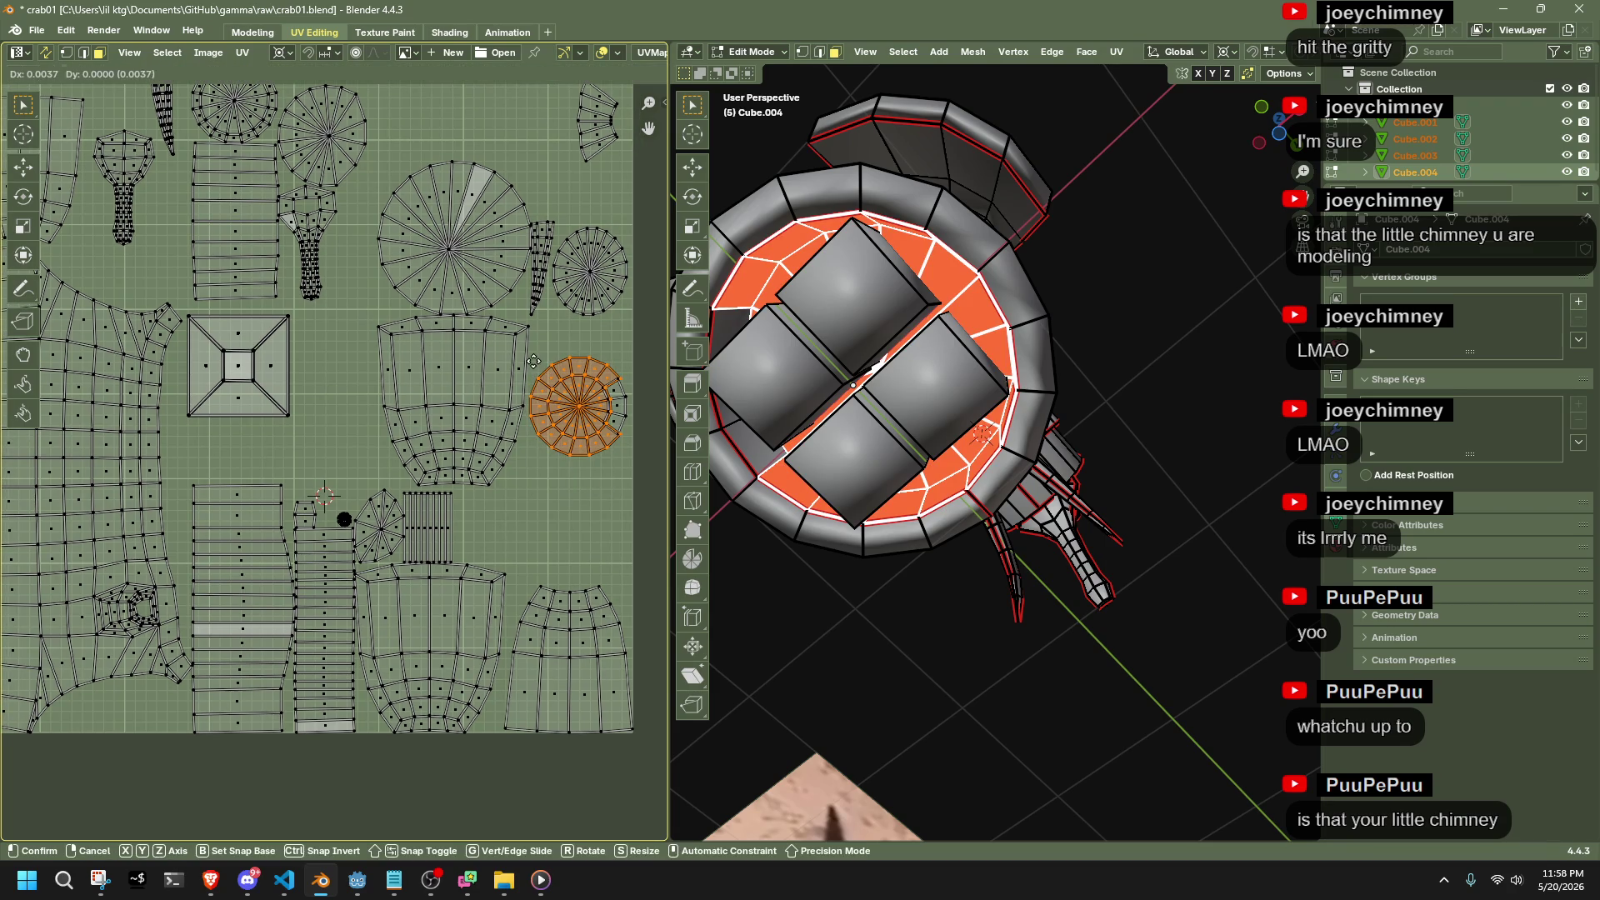
click(439, 358)
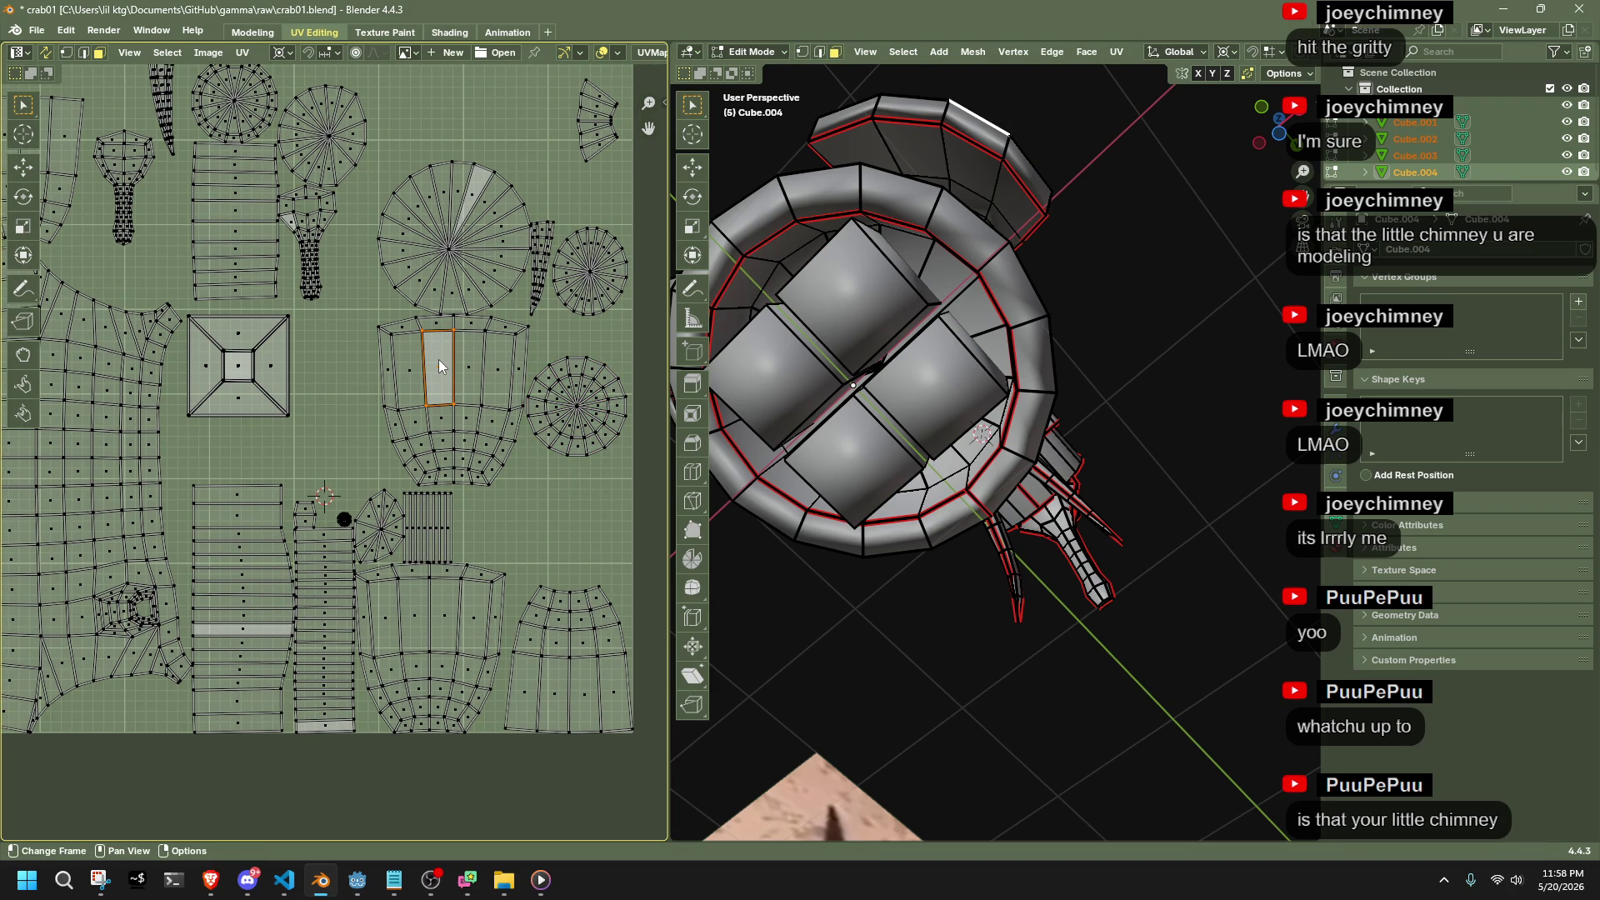
Place the trapezoid island beside the square island and set the 2D cursor to its centre
key(l)
mouse_move(933, 416)
middle_down()
mouse_move(977, 437)
mouse_move(985, 333)
middle_up()
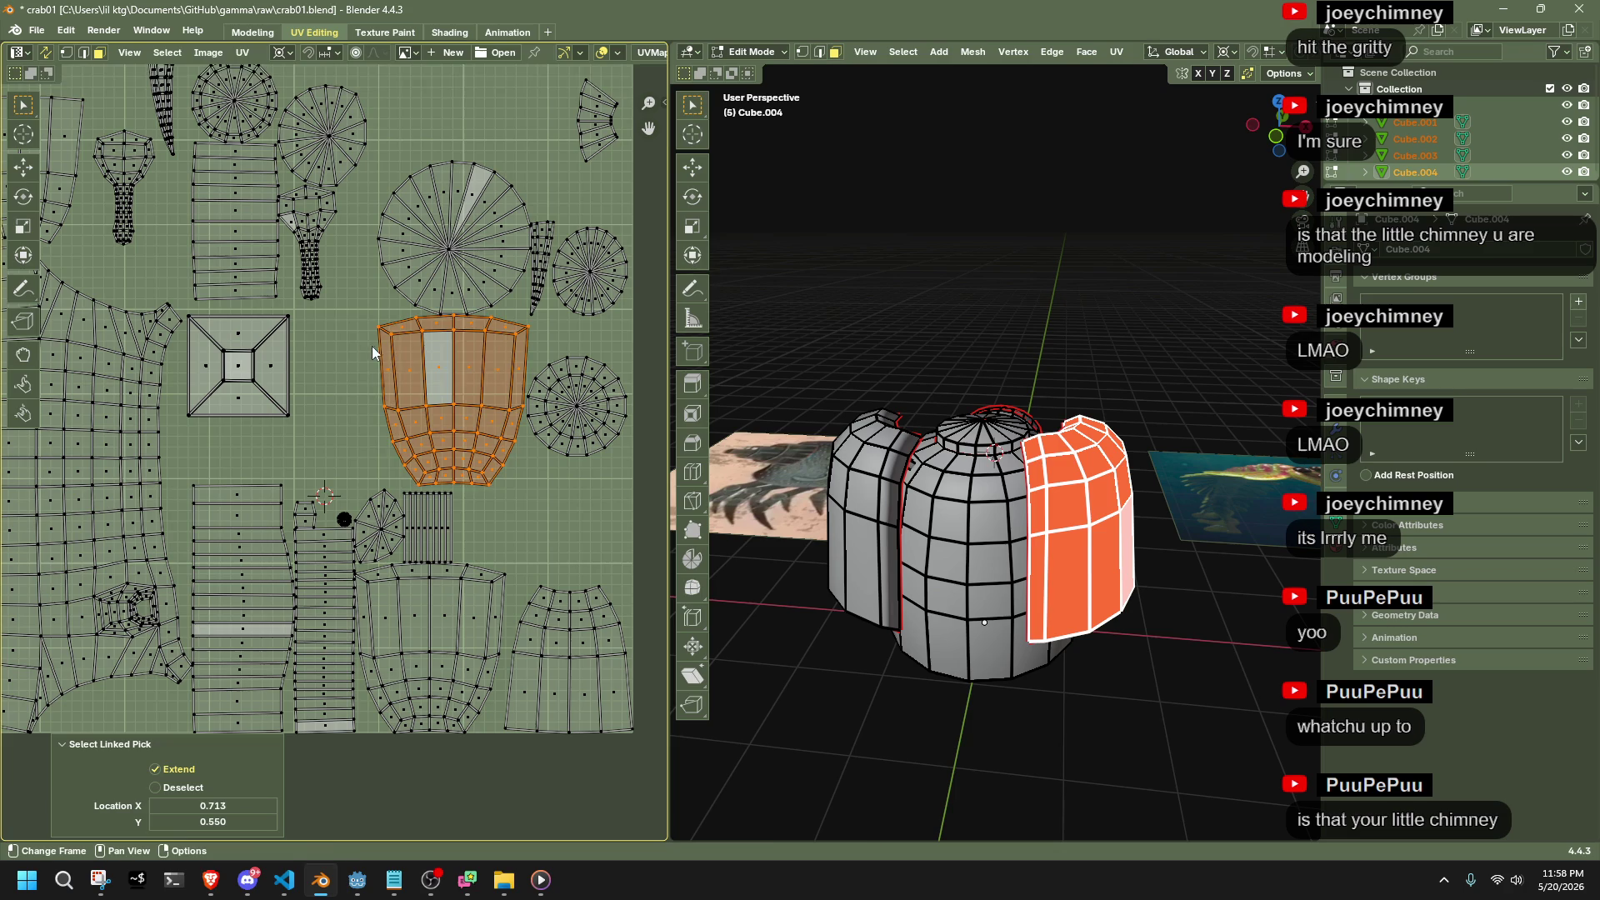
key(g)
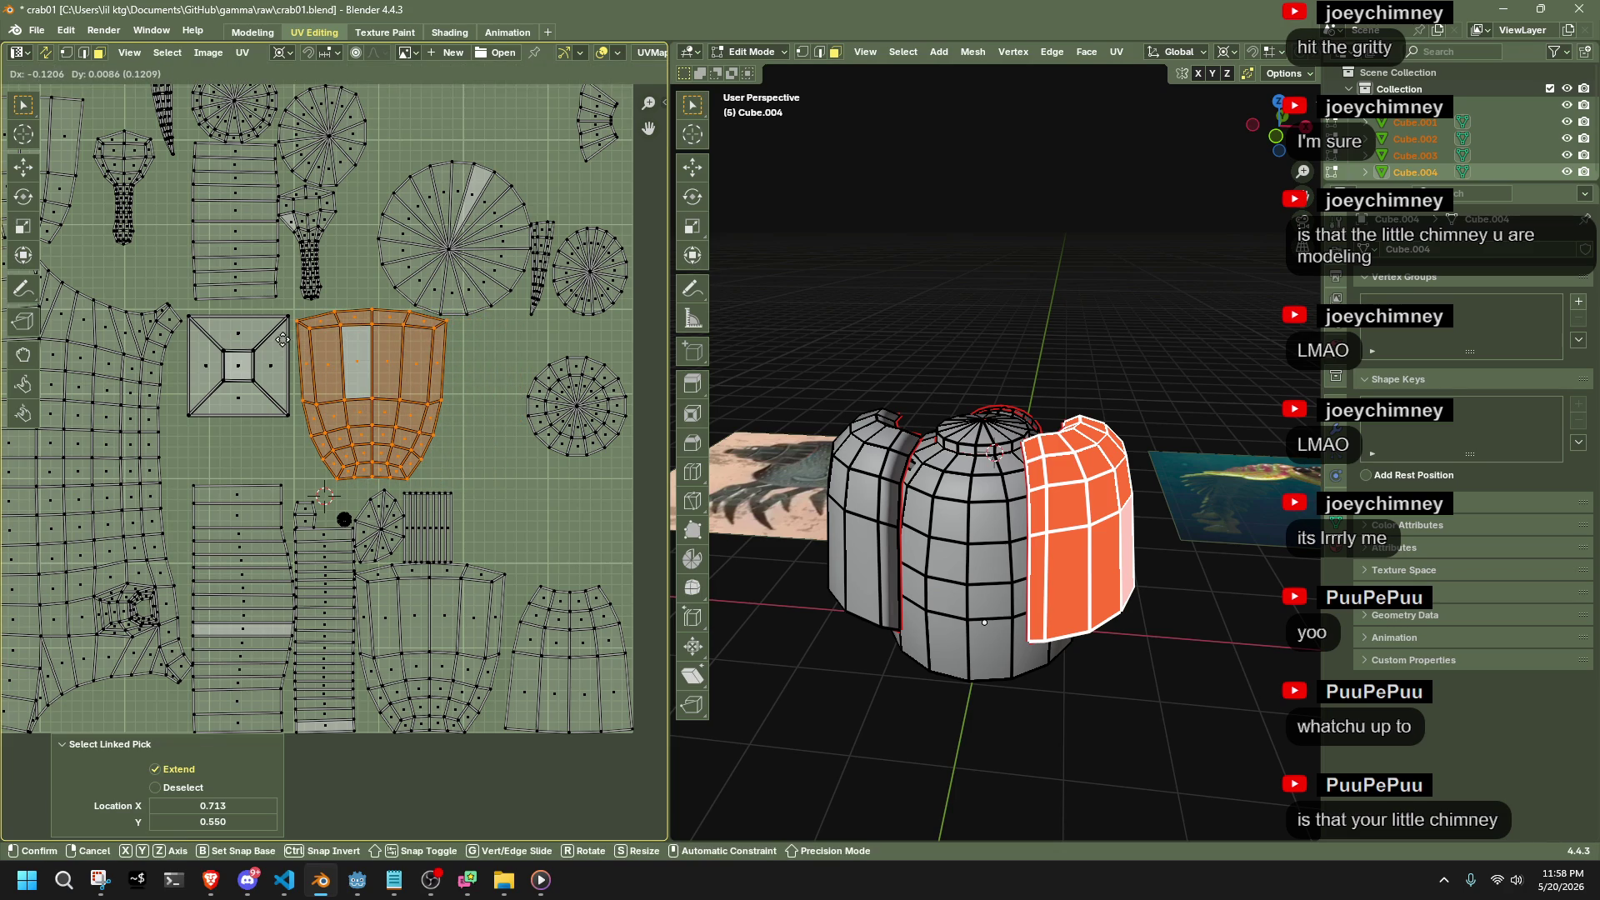
click(283, 339)
key(shift+s)
click(293, 350)
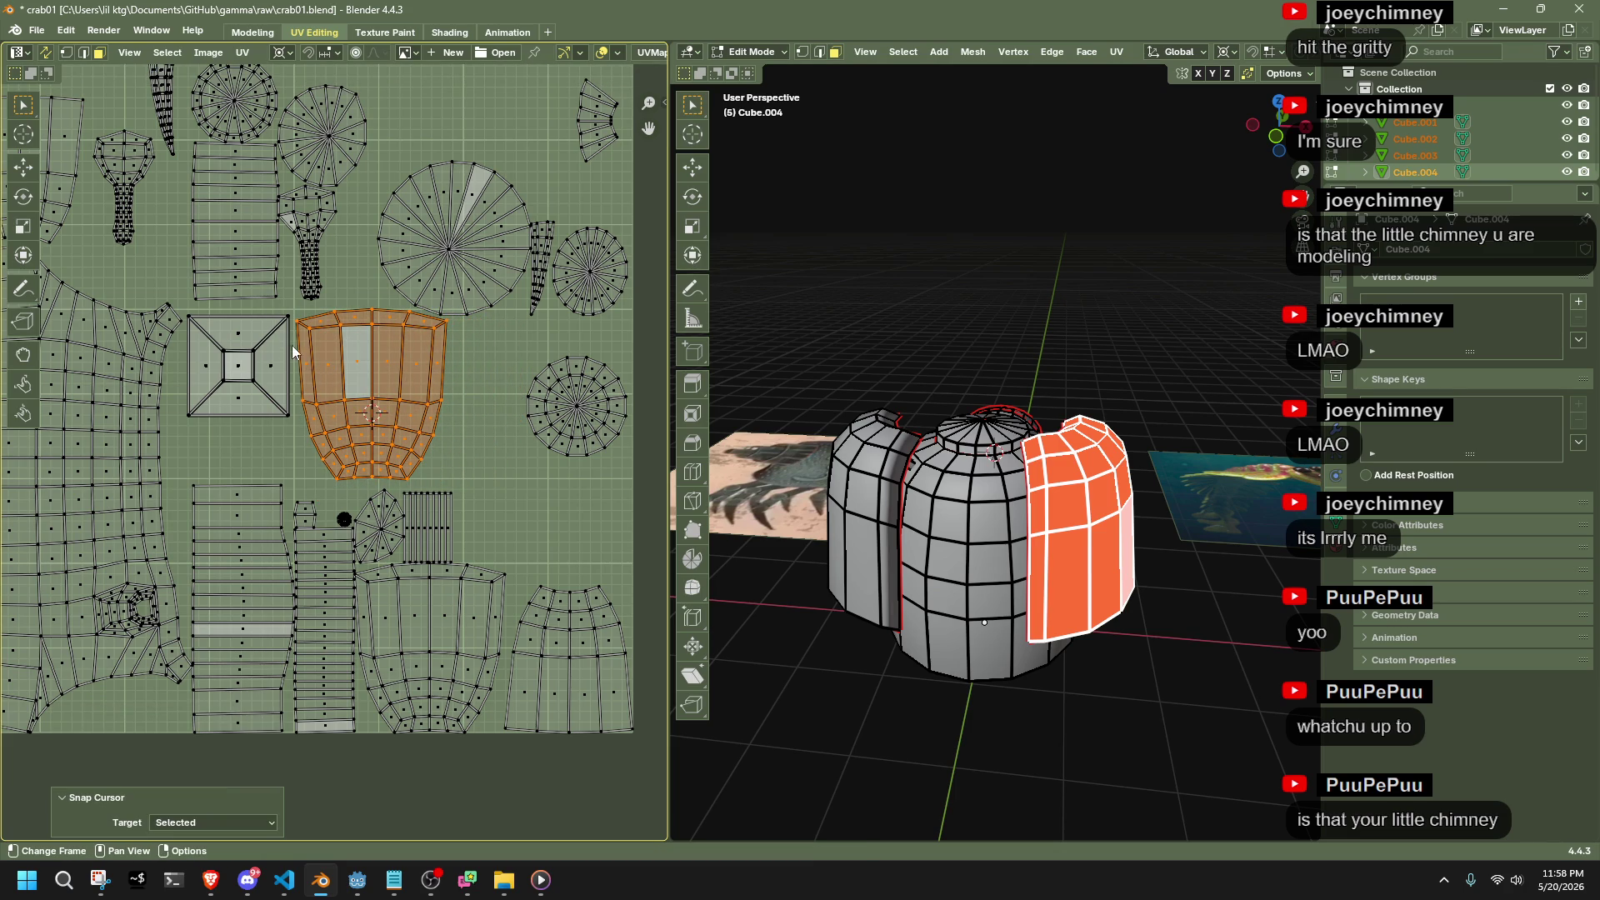
Stack the lower matching trapezoid island onto the first using Selection to Cursor (Offset)
click(427, 655)
key(l)
key(shift+s)
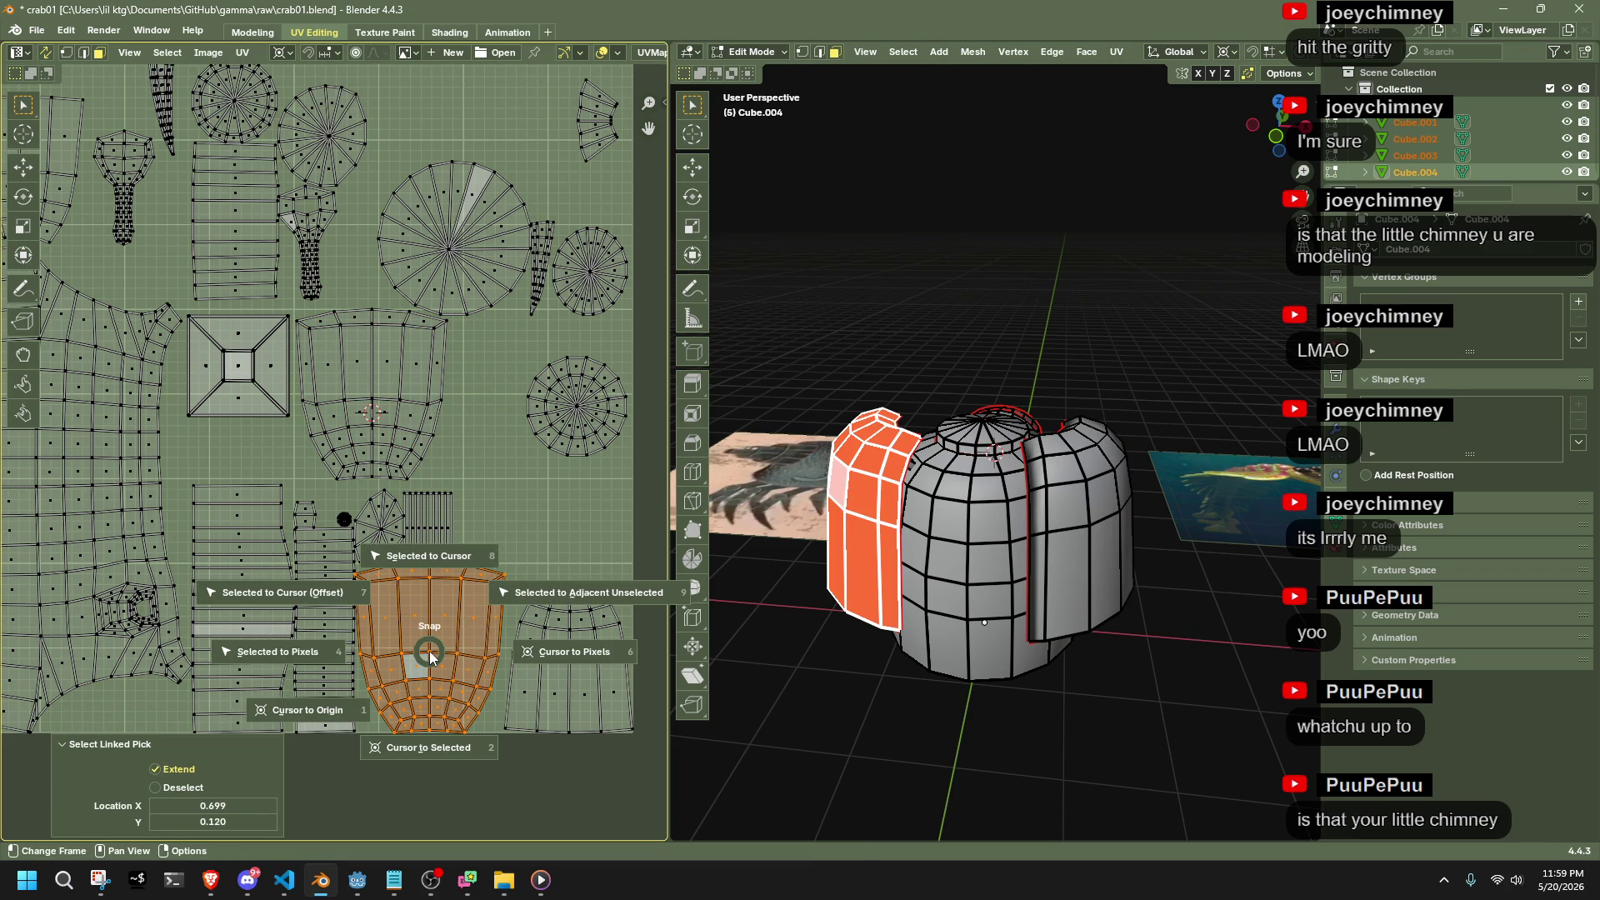
key(7)
click(460, 453)
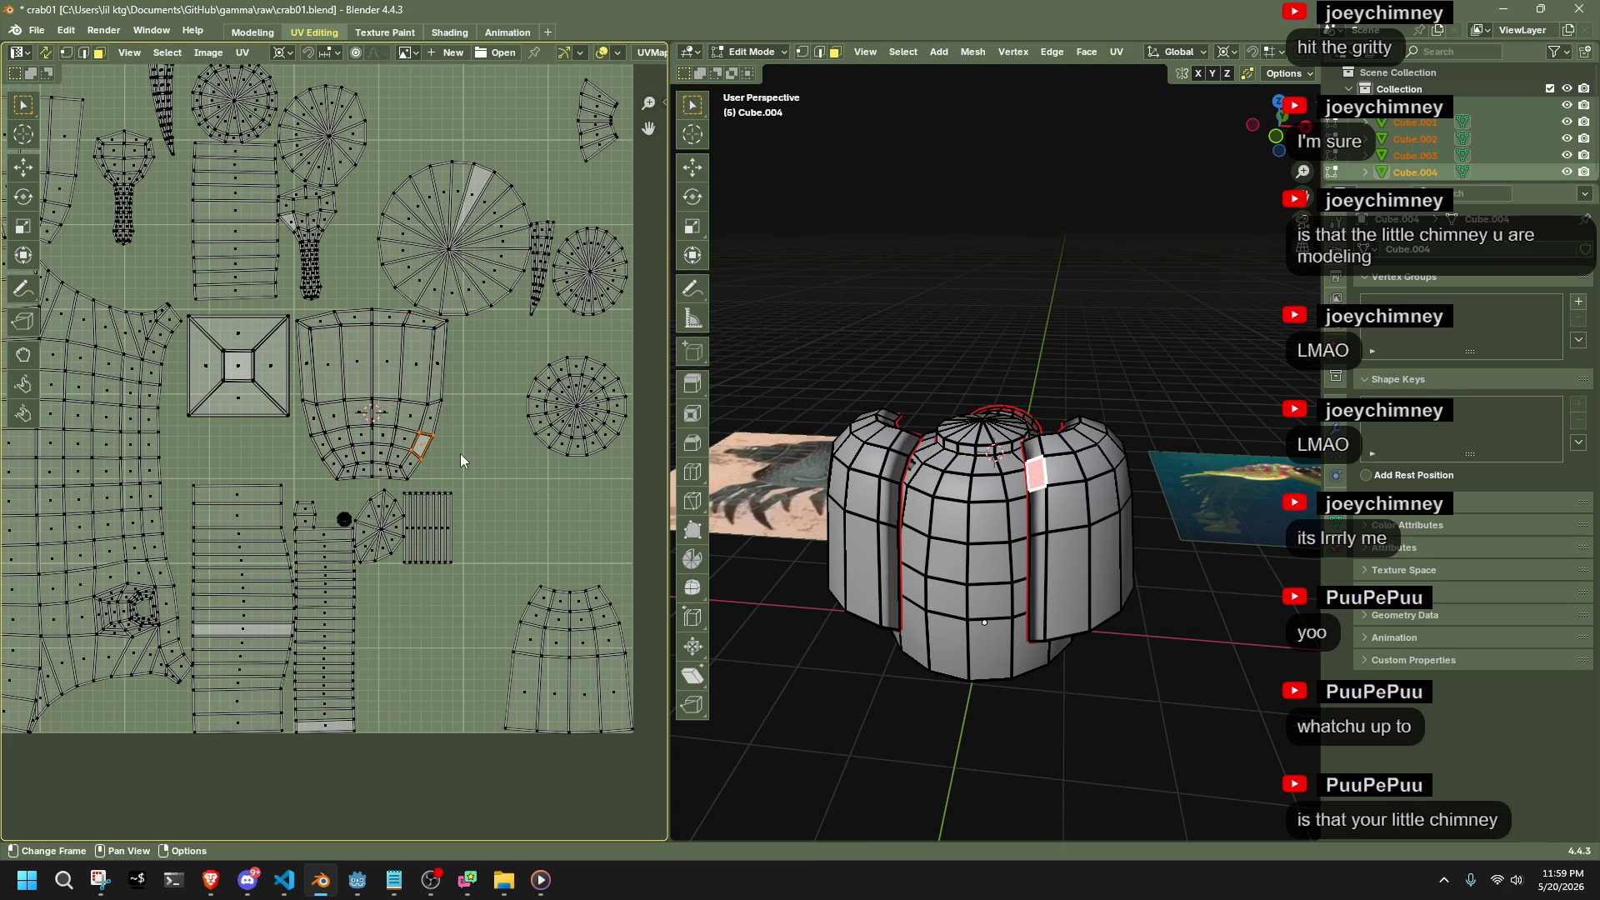
Select the tapered strip island and set the 2D cursor to its centre
scroll(460, 453, up, 4)
scroll(509, 500, down, 2)
scroll(510, 500, down, 4)
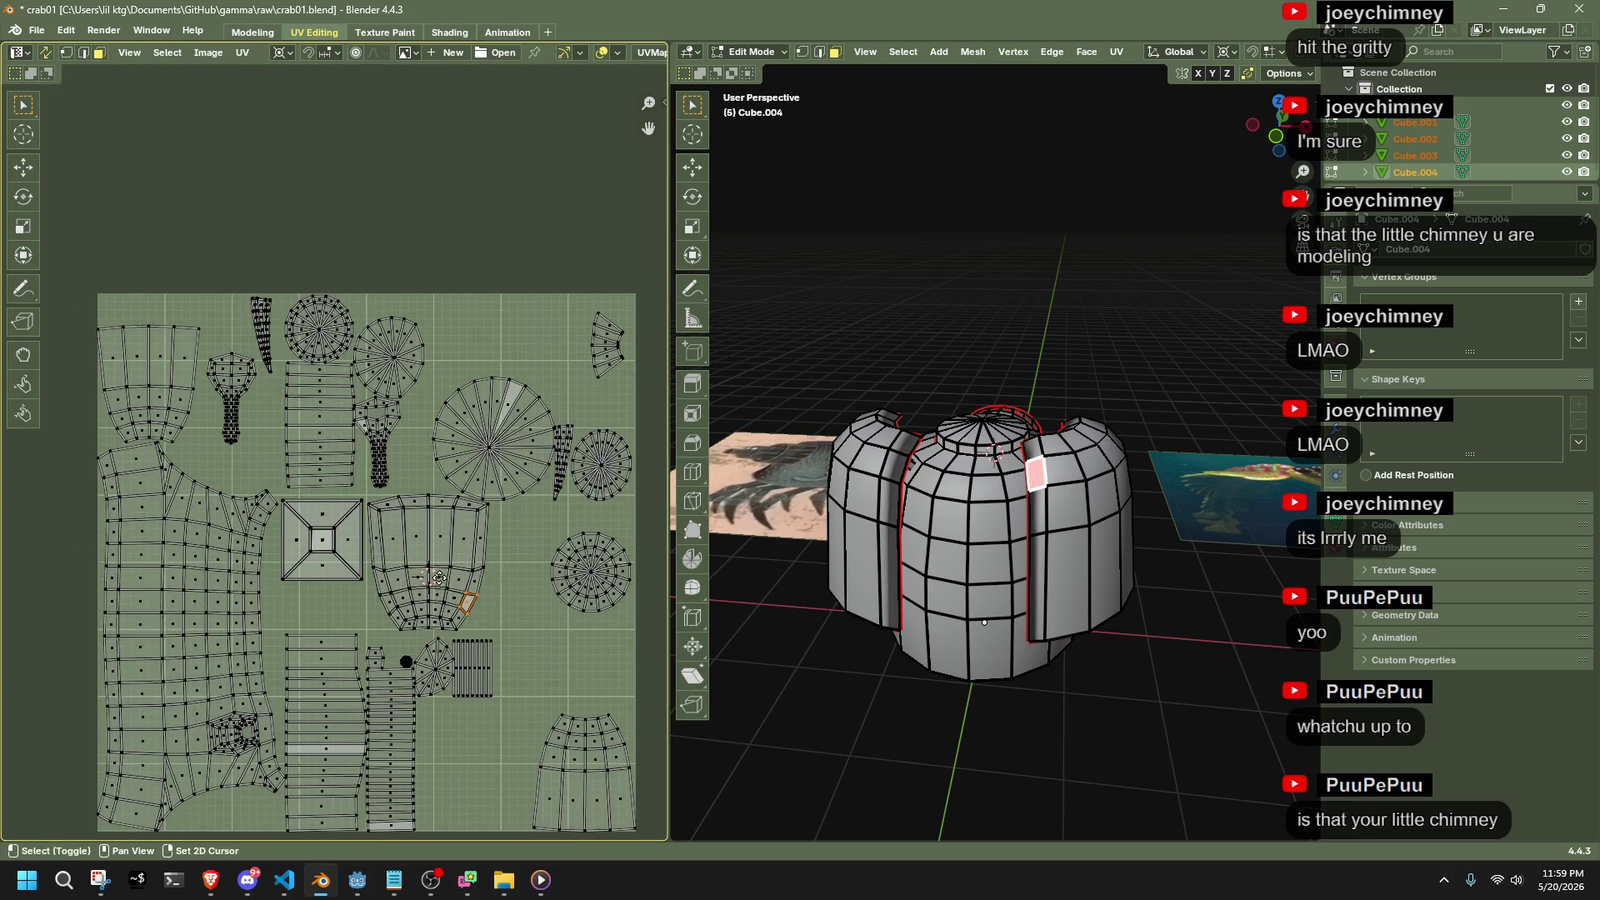
scroll(293, 383, up, 4)
middle_drag(238, 343, 337, 560)
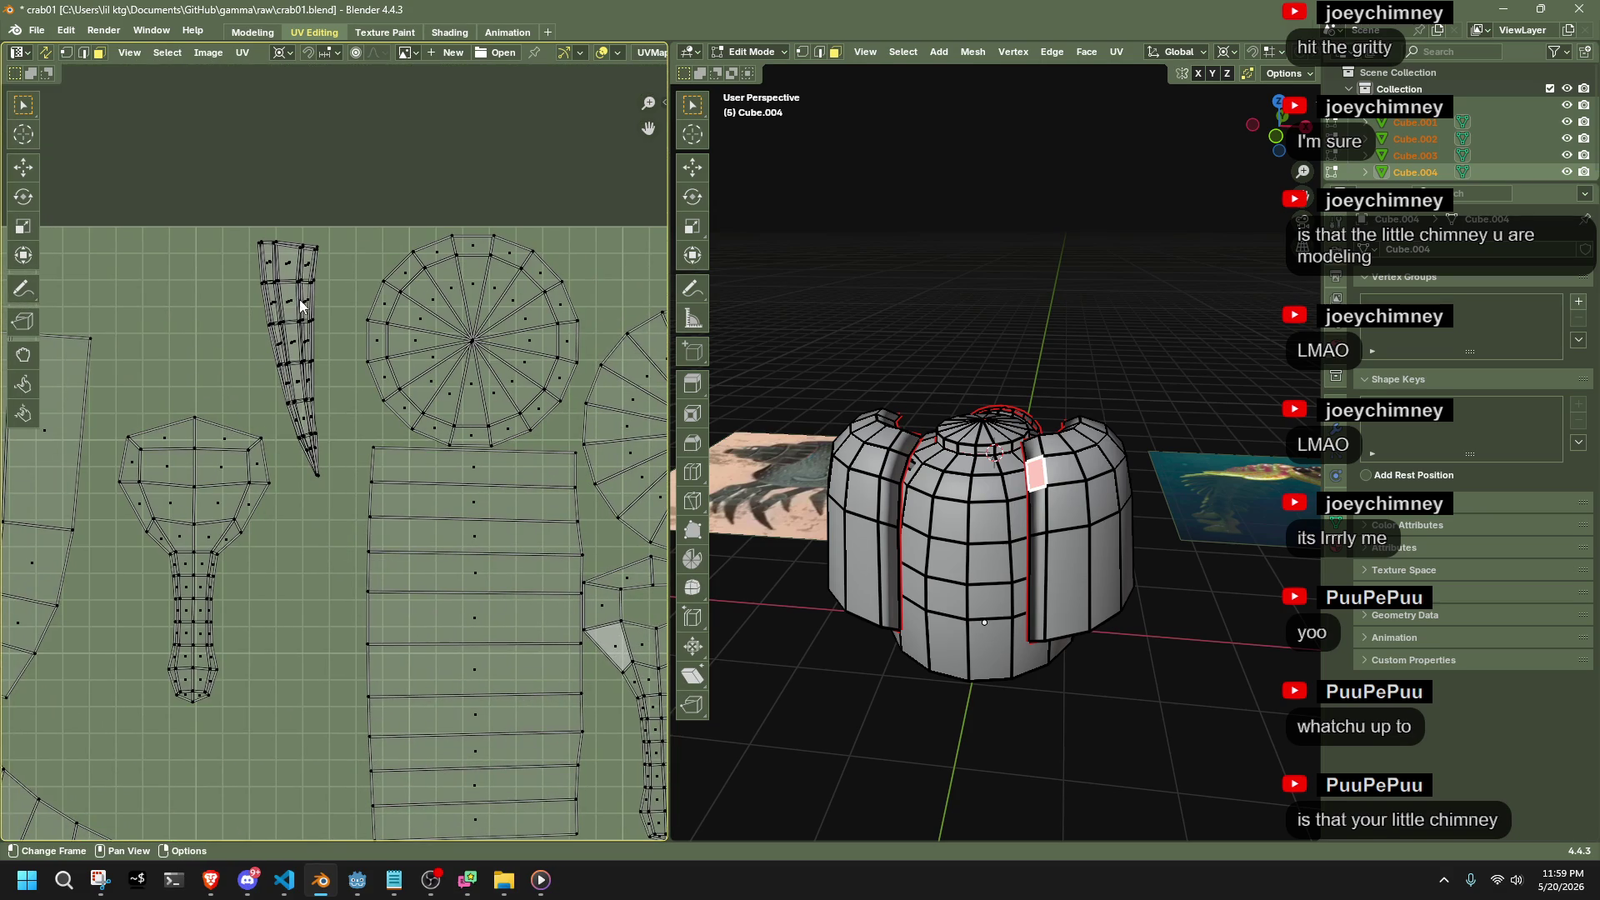
drag(341, 450, 267, 222)
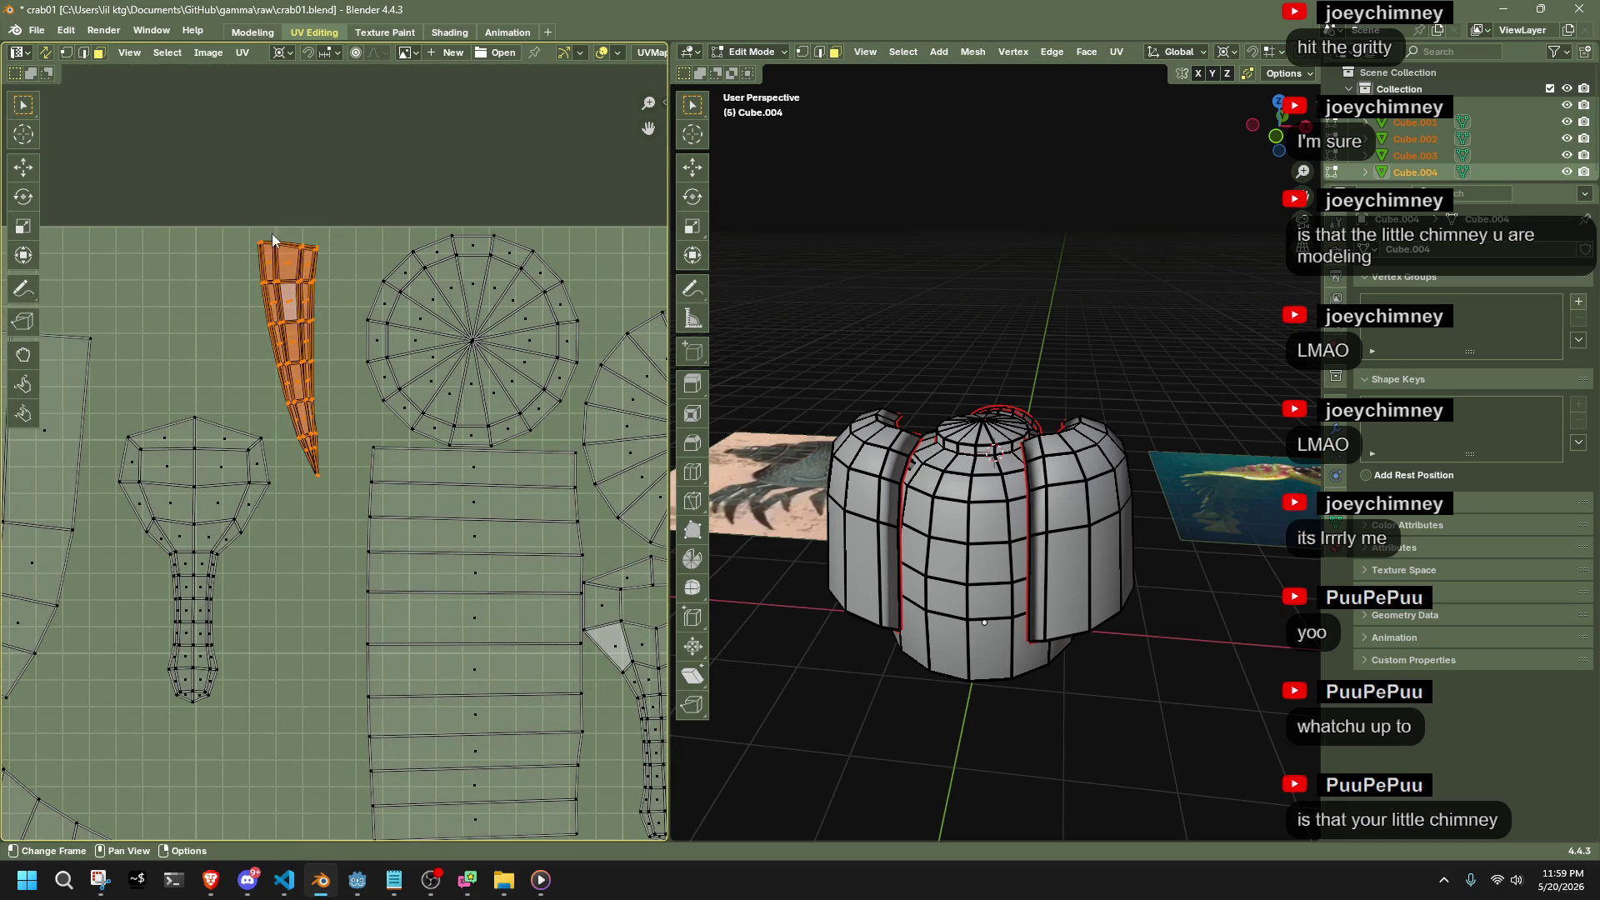
scroll(287, 293, up, 3)
click(313, 302)
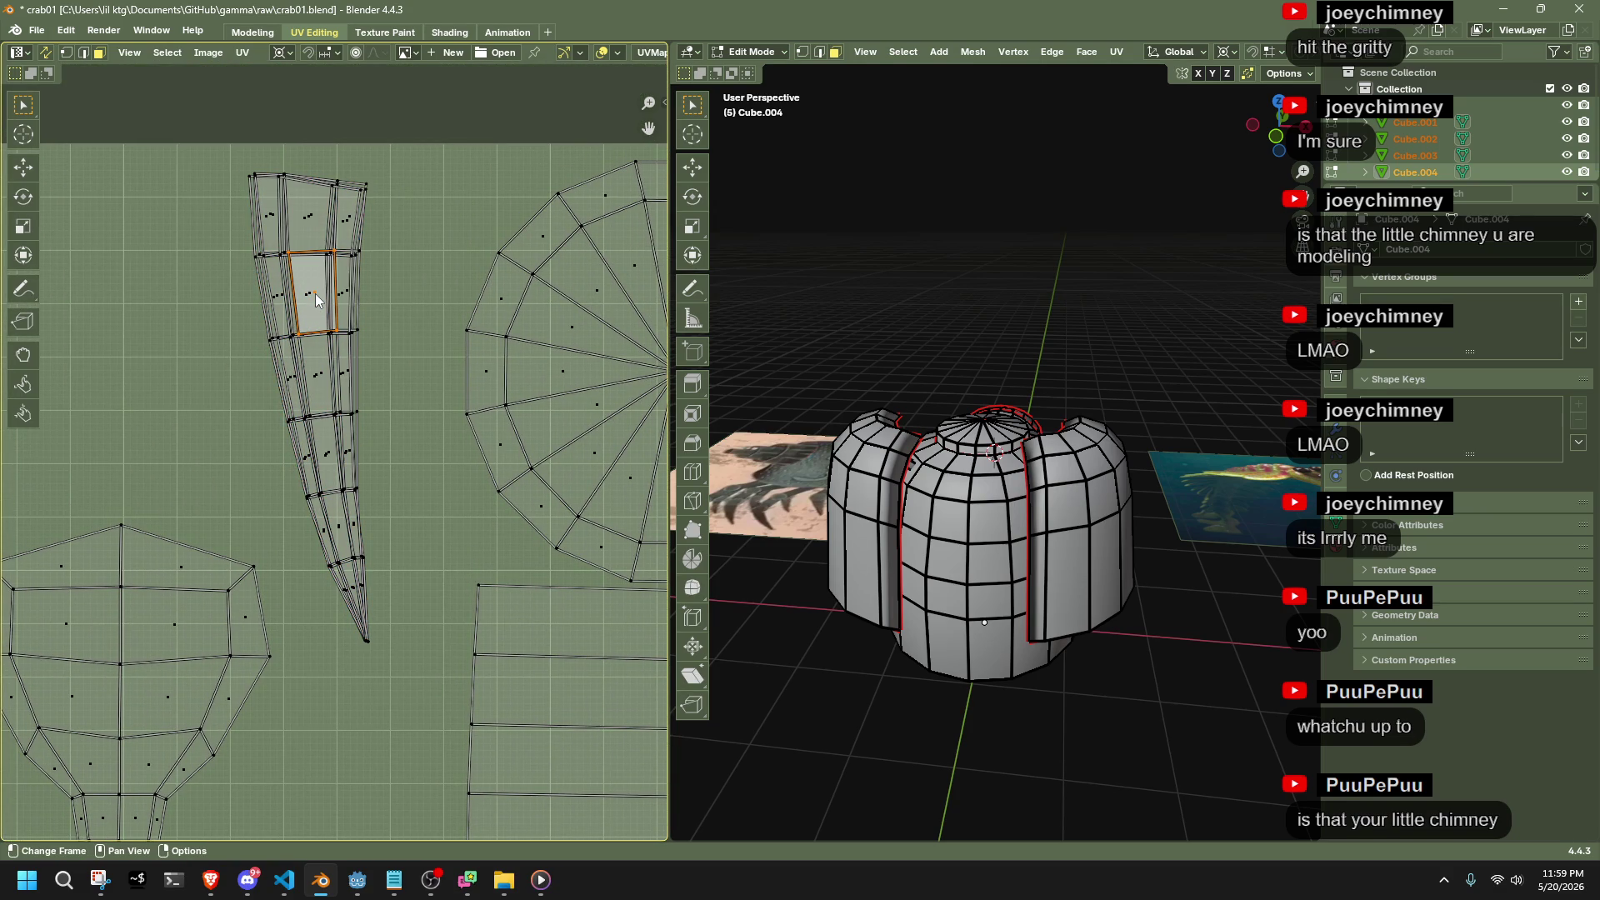
key(l)
key(shift+s)
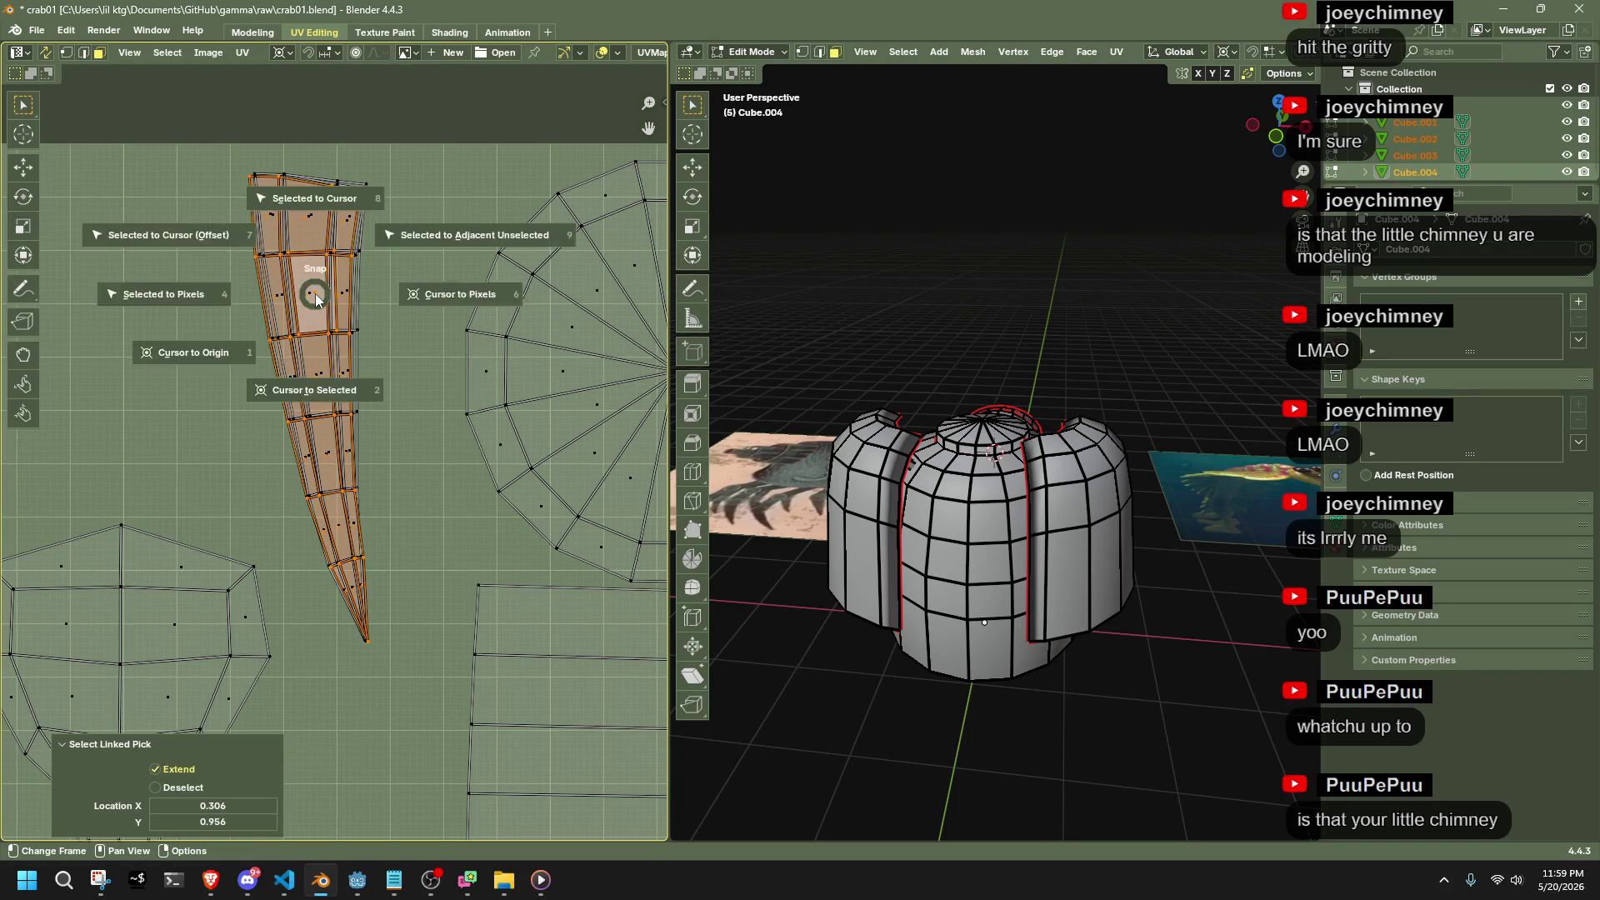
click(303, 295)
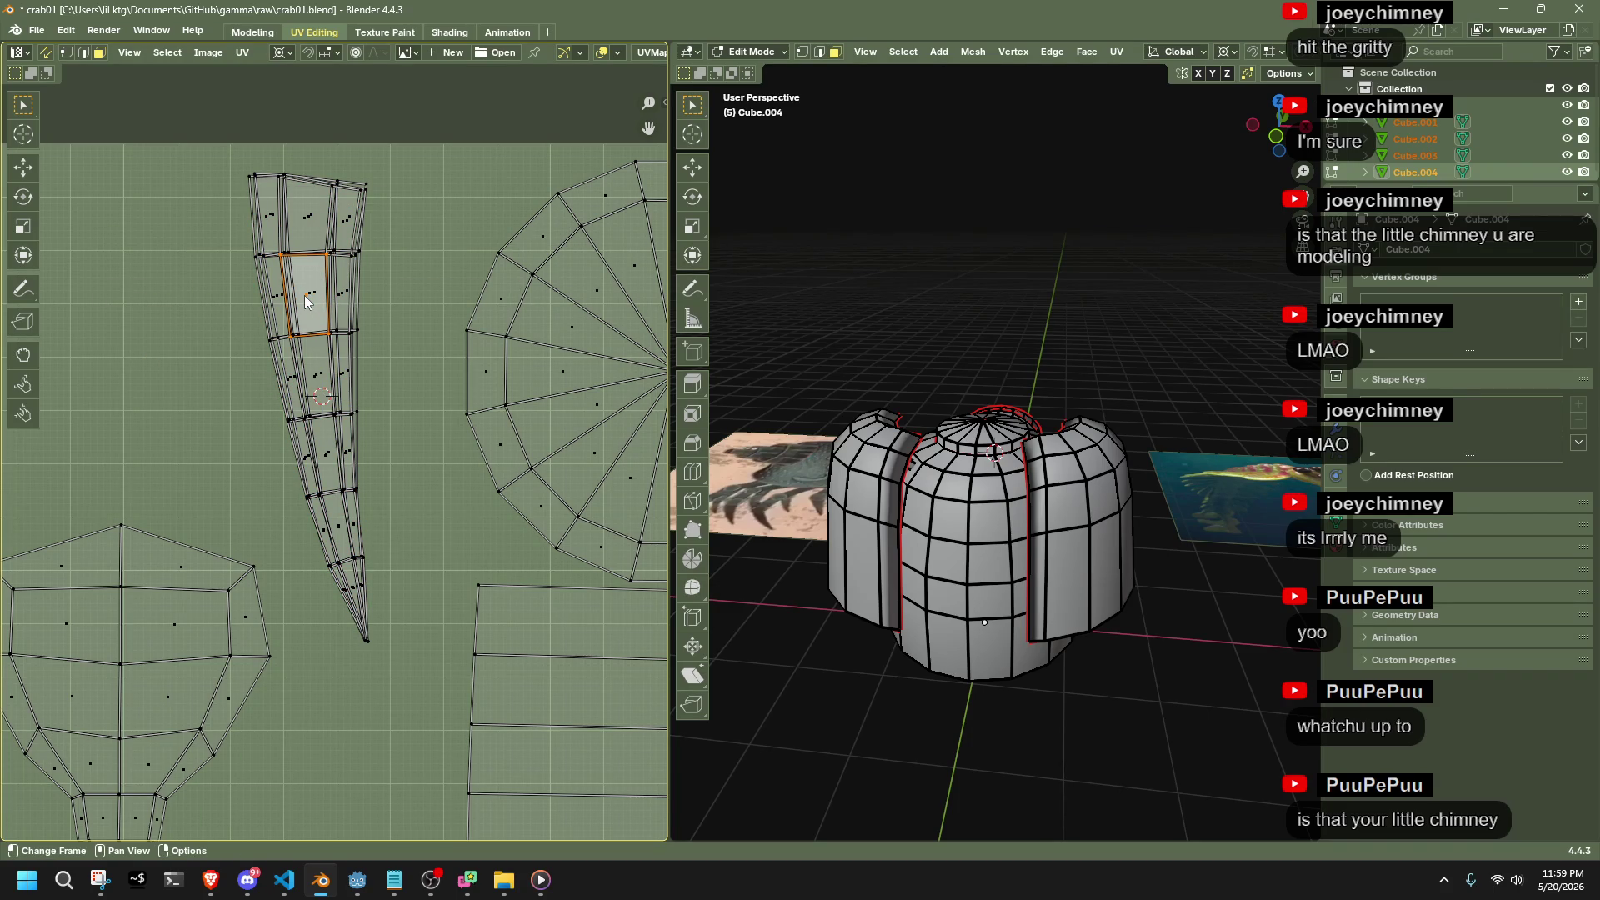
Stack the overlapping strip islands on the cursor, keeping their shape with Offset
key(l)
key(shift+s)
key(7)
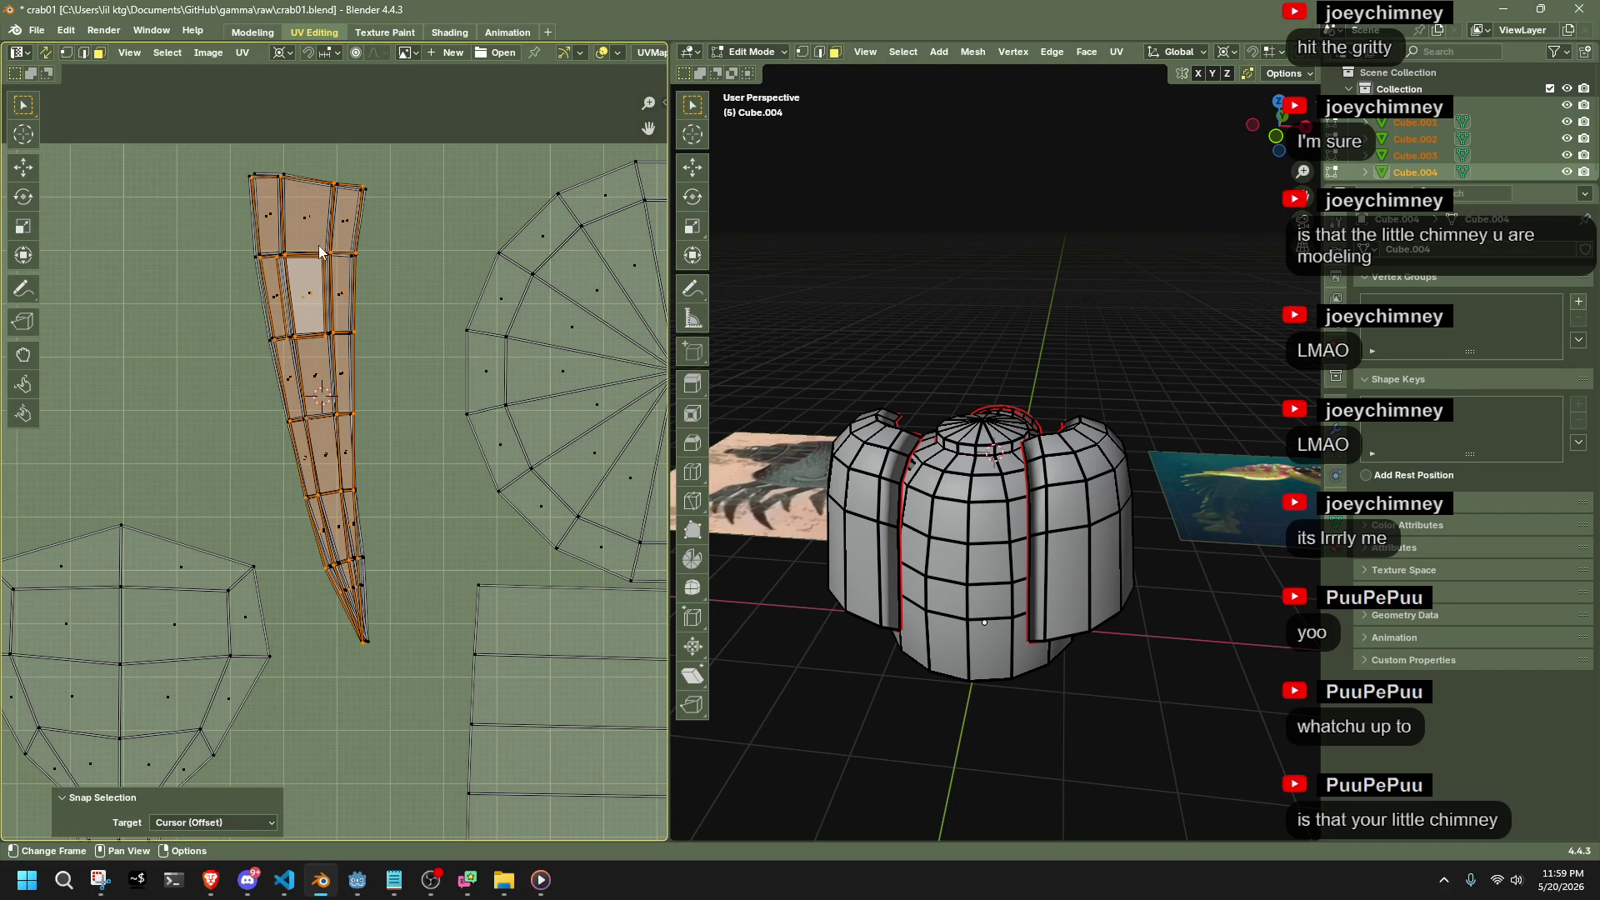
click(342, 222)
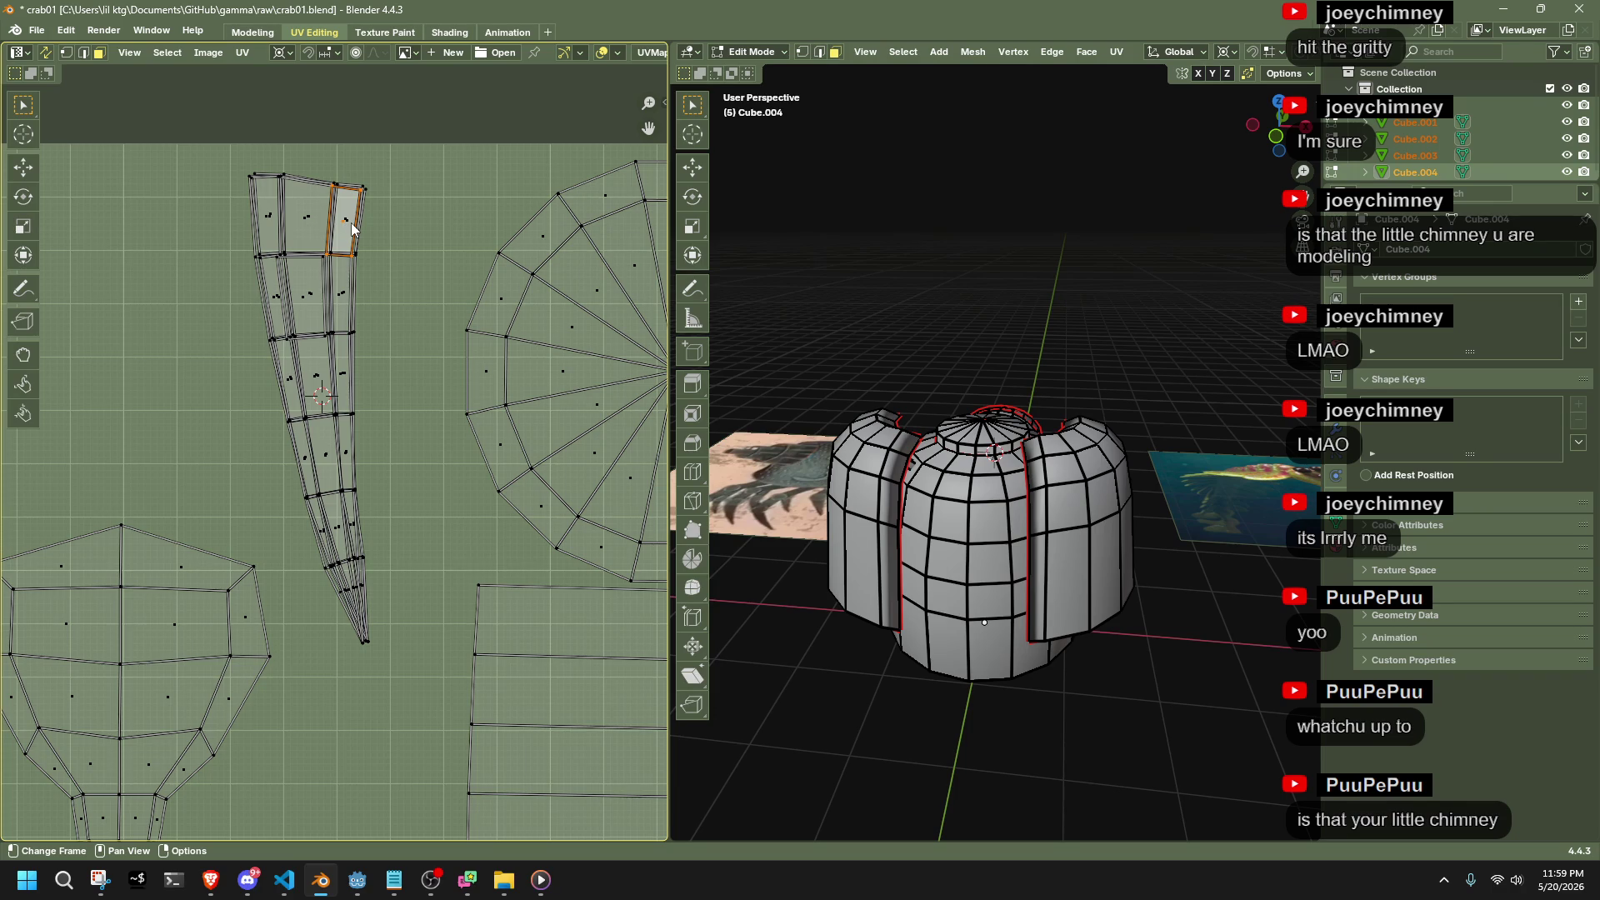
key(l)
key(shift+s)
click(363, 183)
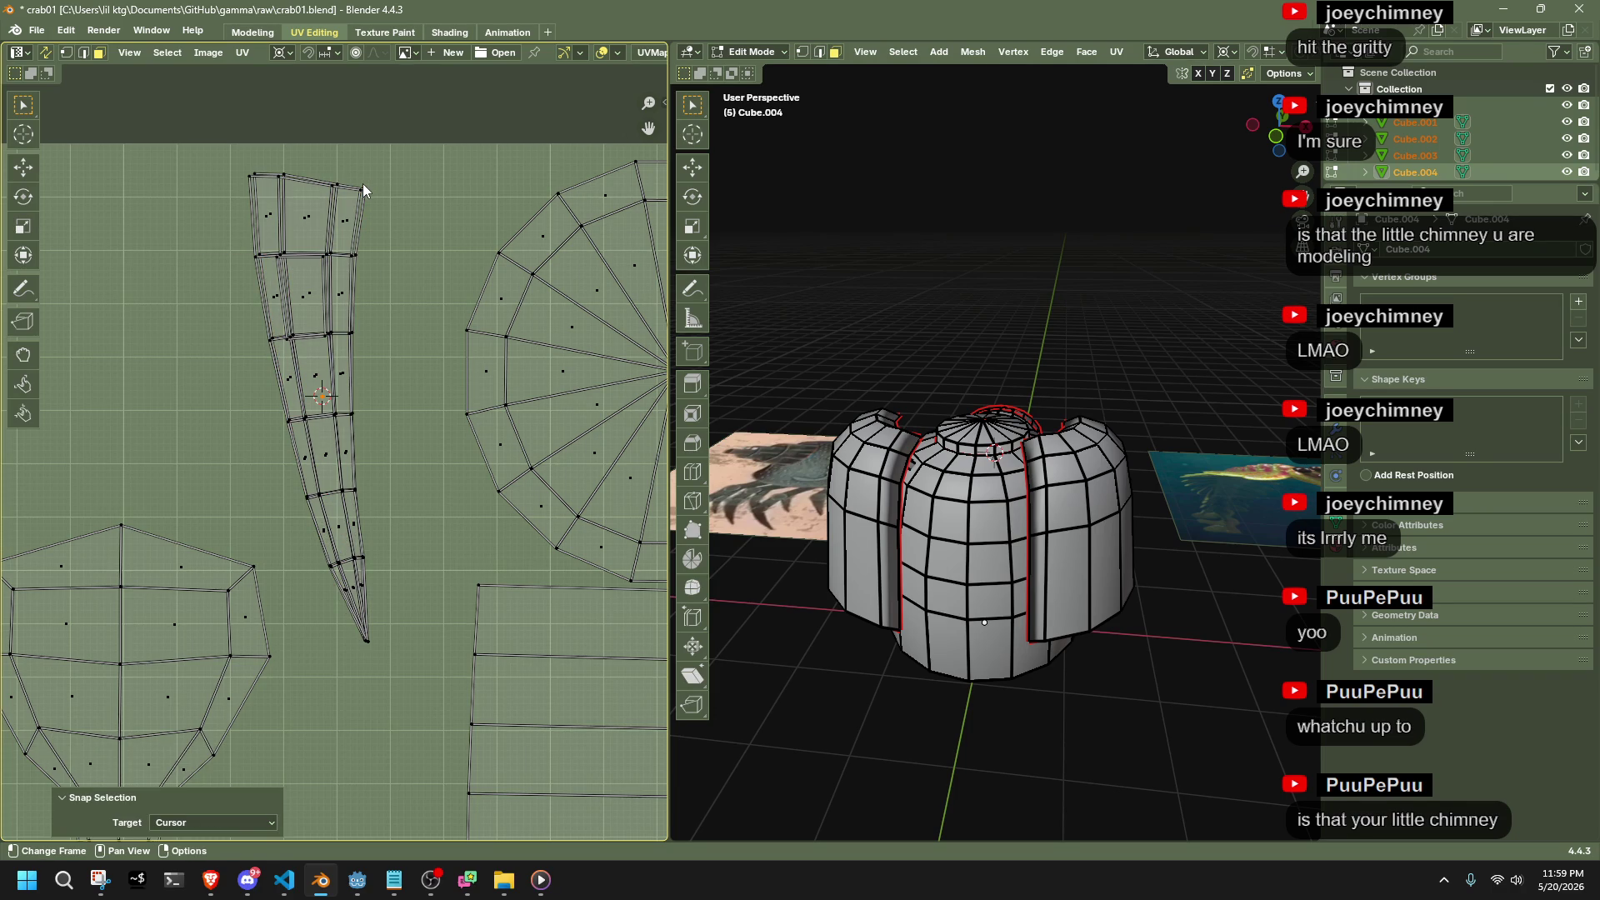
key(ctrl+z)
key(shift+s)
click(393, 218)
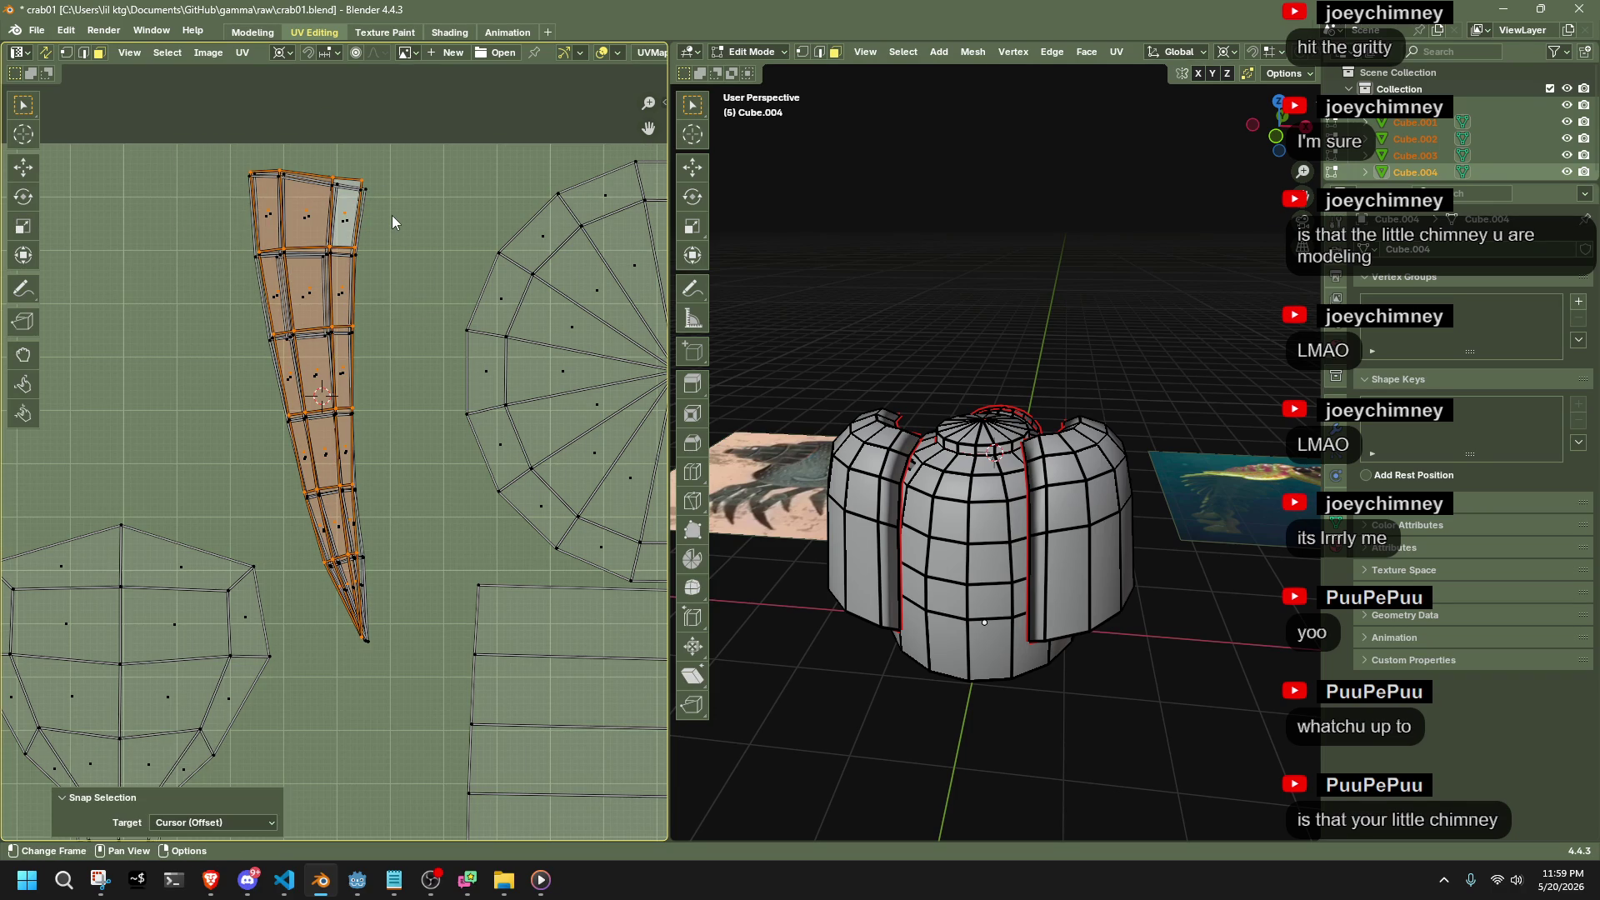
Reselect the remaining tapered strip island, ready to snap it to the cursor
click(367, 198)
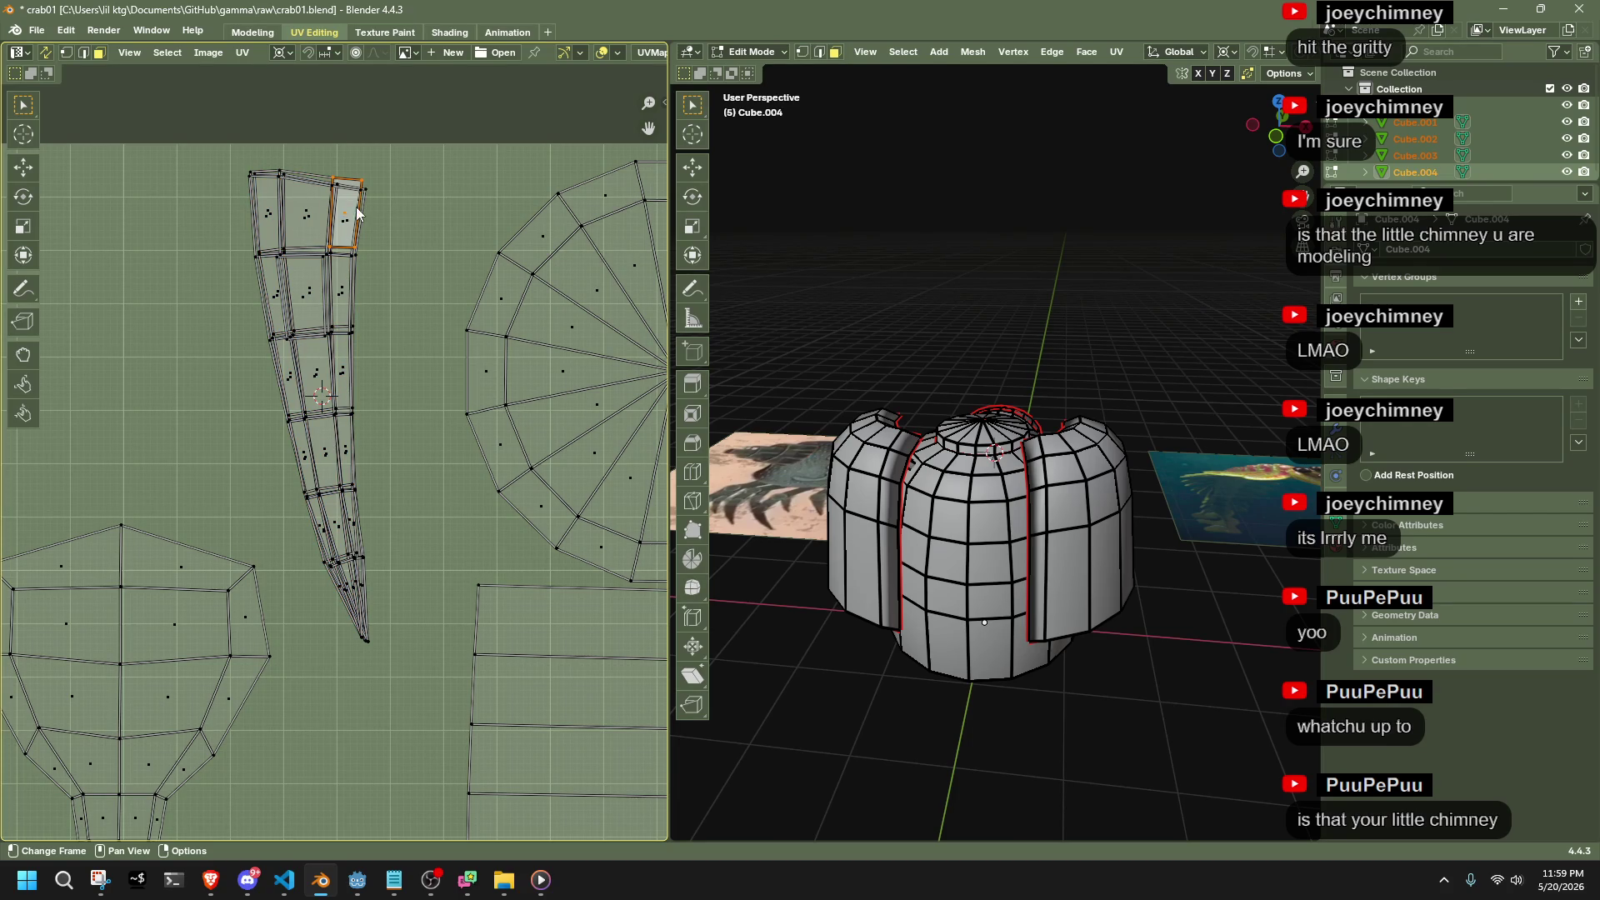
key(a)
key(l)
key(shift+s)
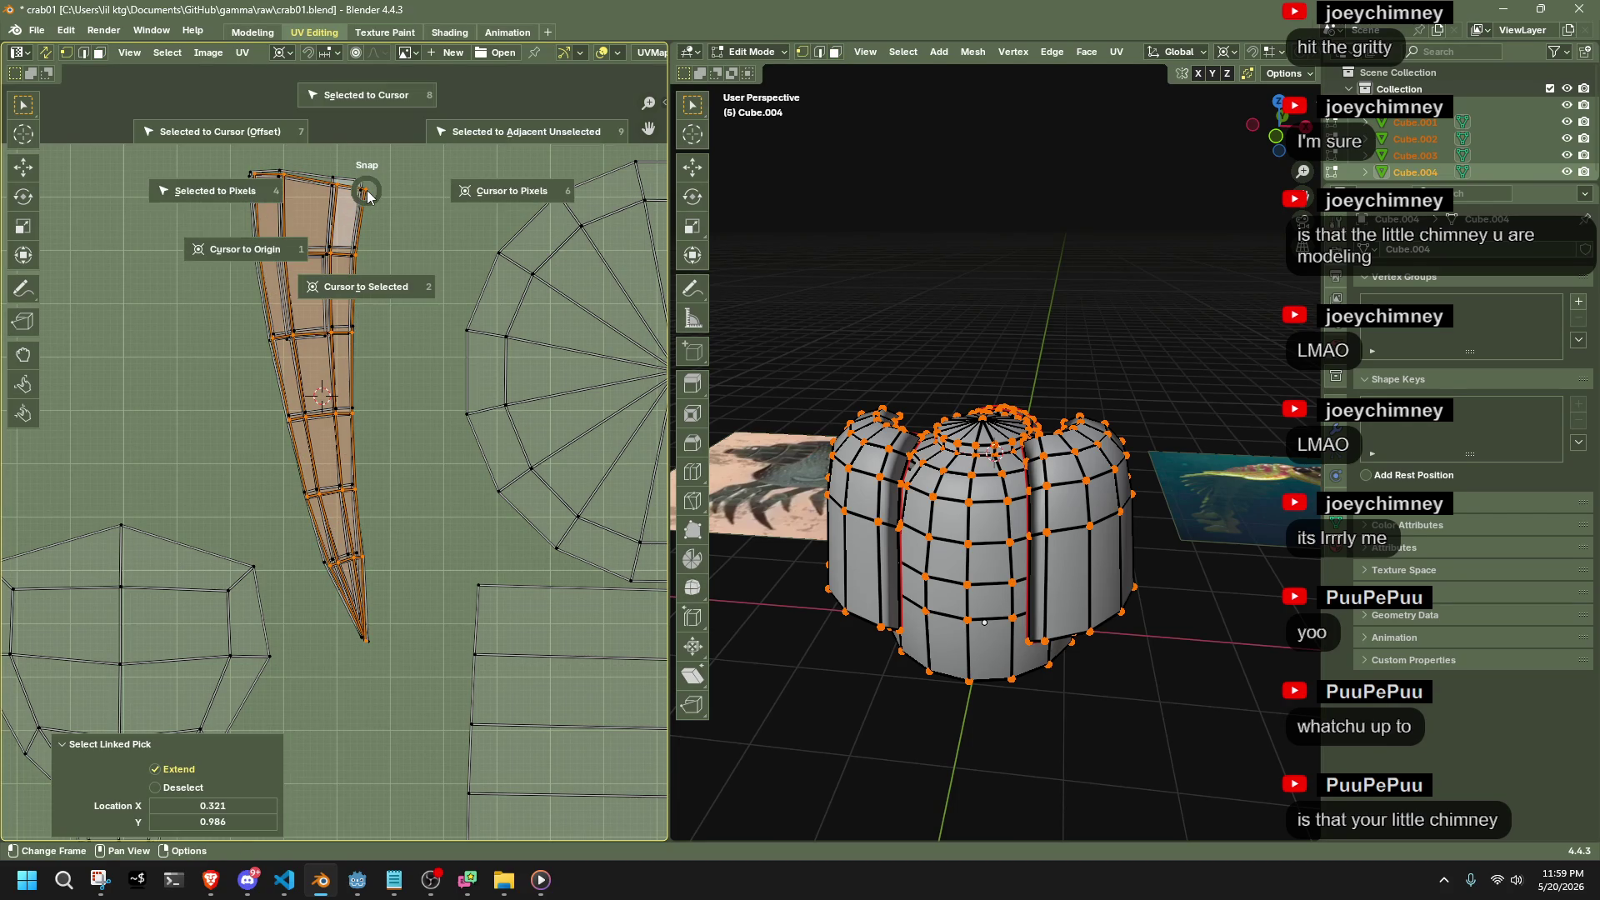
key(Escape)
key(ctrl+z)
key(ctrl+shift+z)
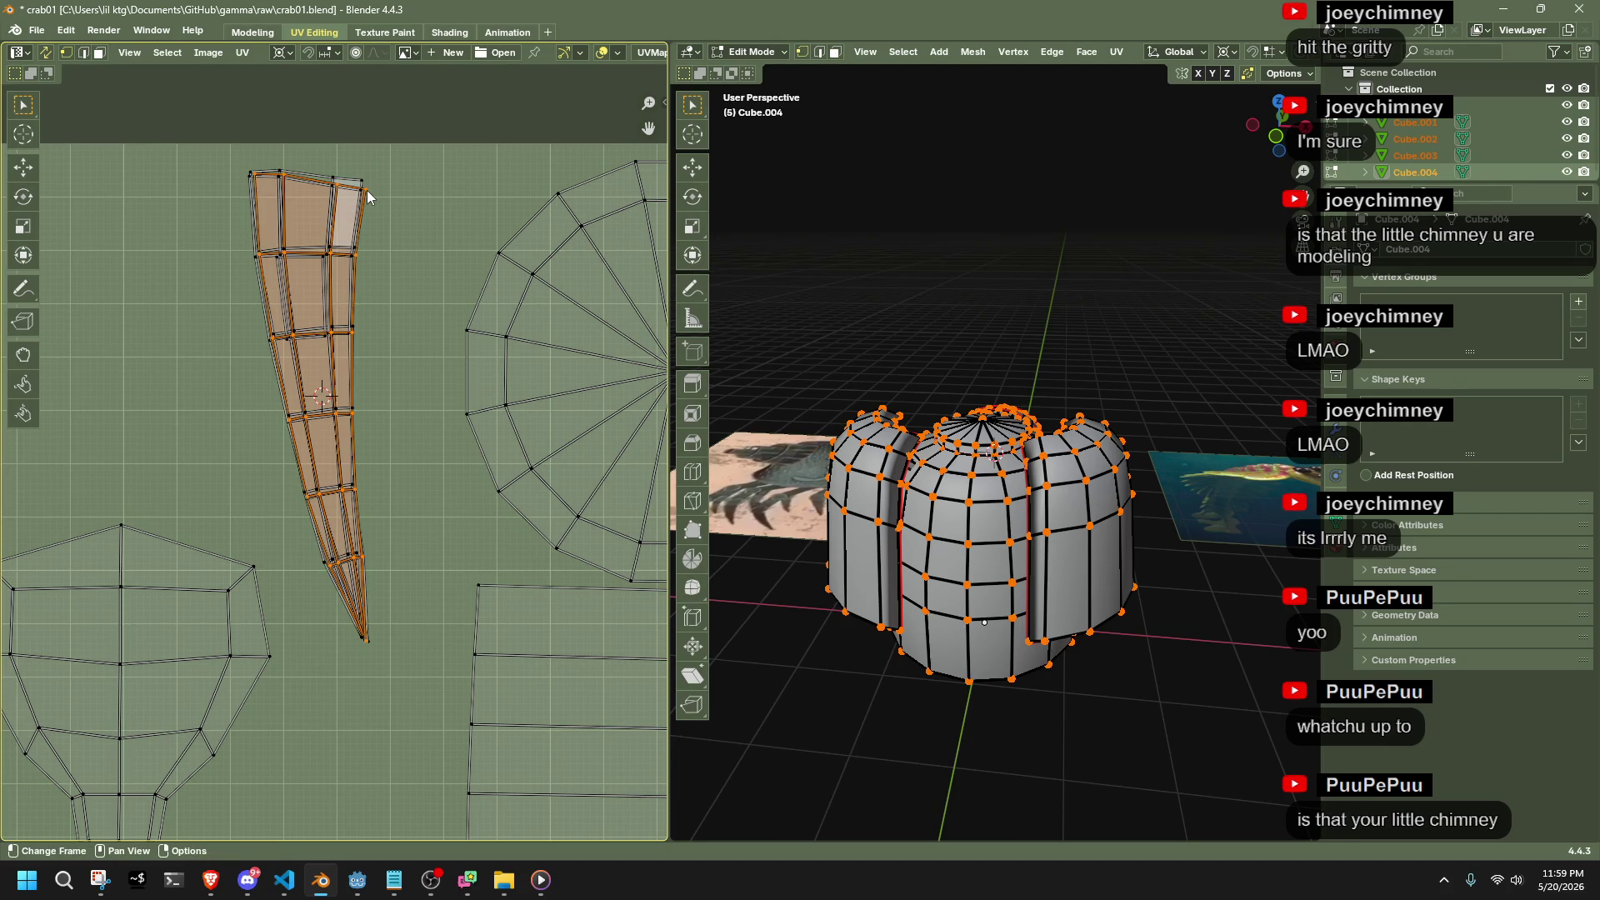
key(shift+s)
Snap the strip island onto the 2D cursor, then undo that snap
key(7)
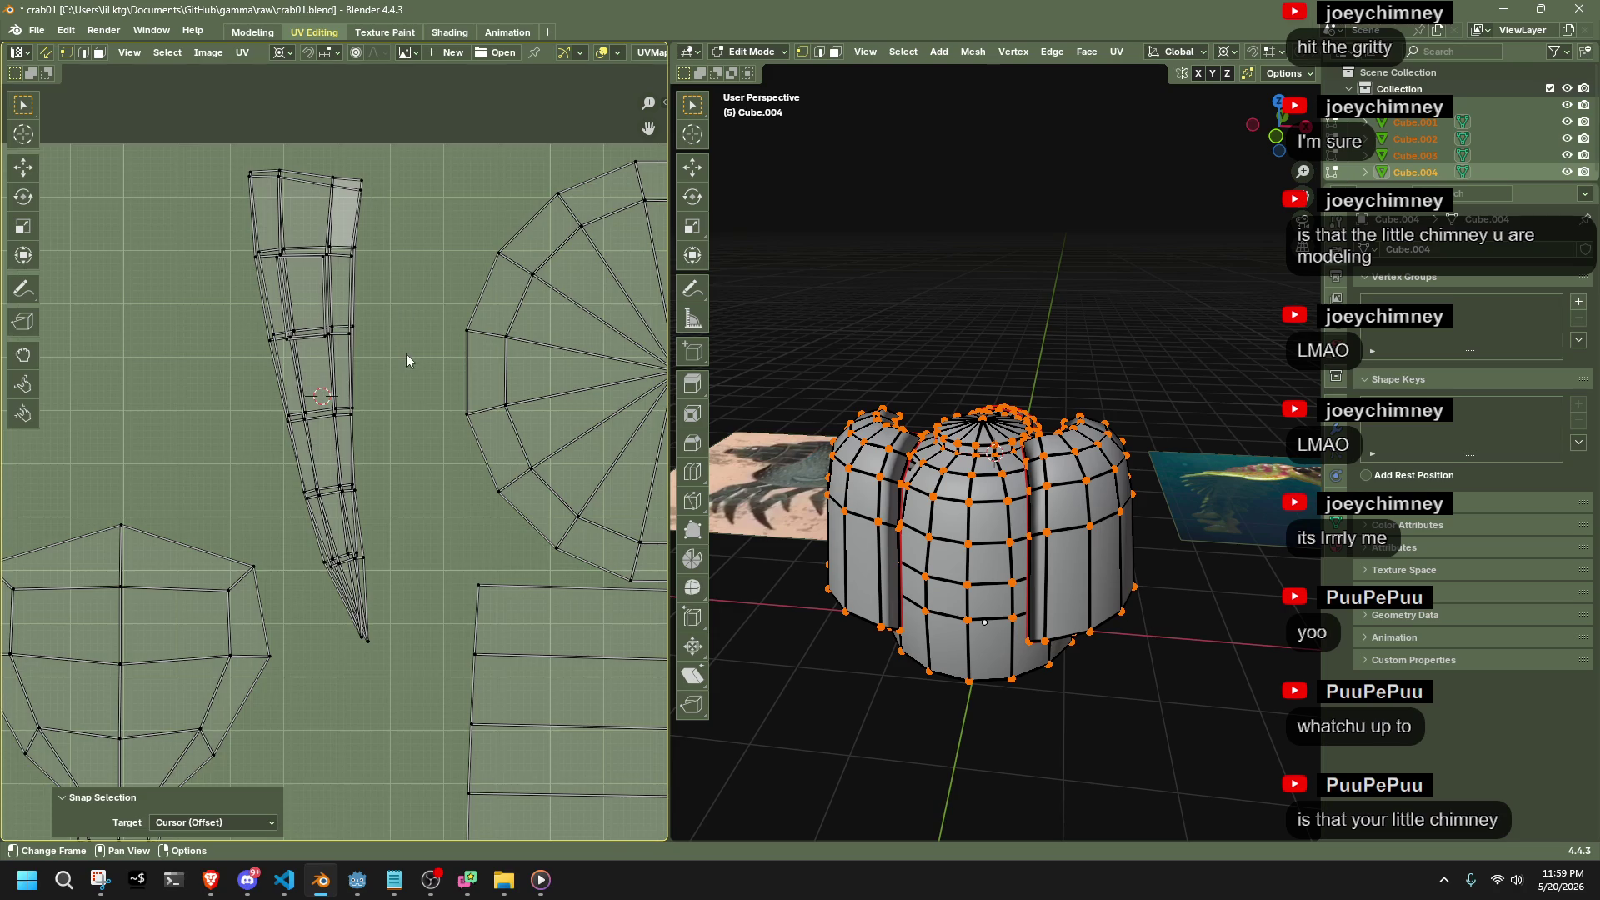
scroll(405, 367, down, 4)
scroll(383, 387, down, 4)
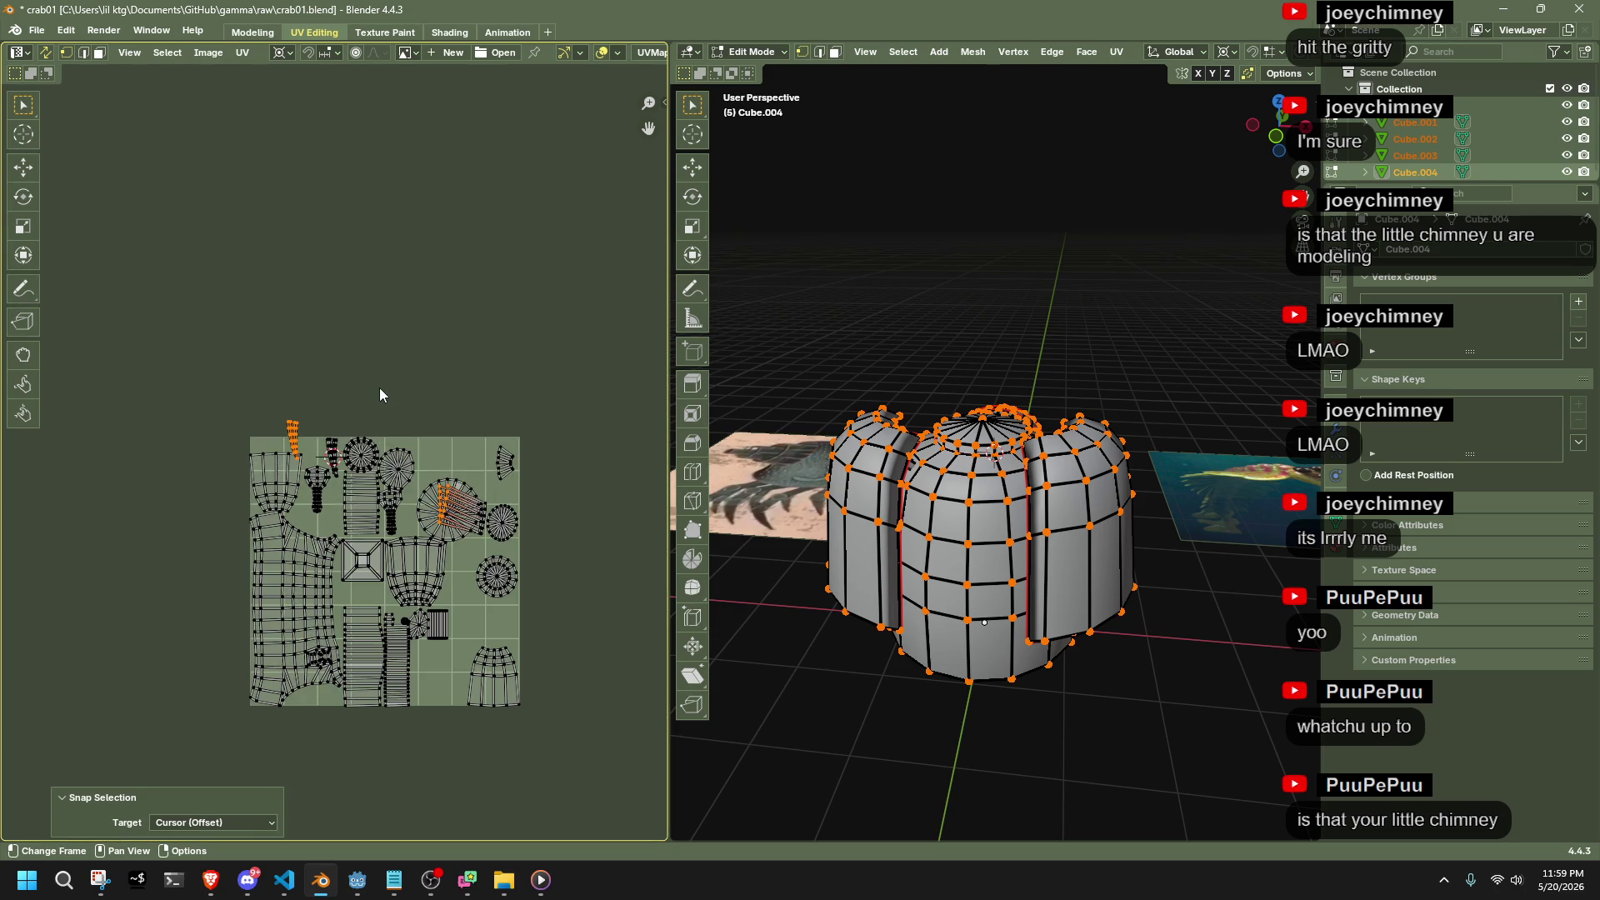
scroll(371, 421, up, 3)
key(ctrl+z)
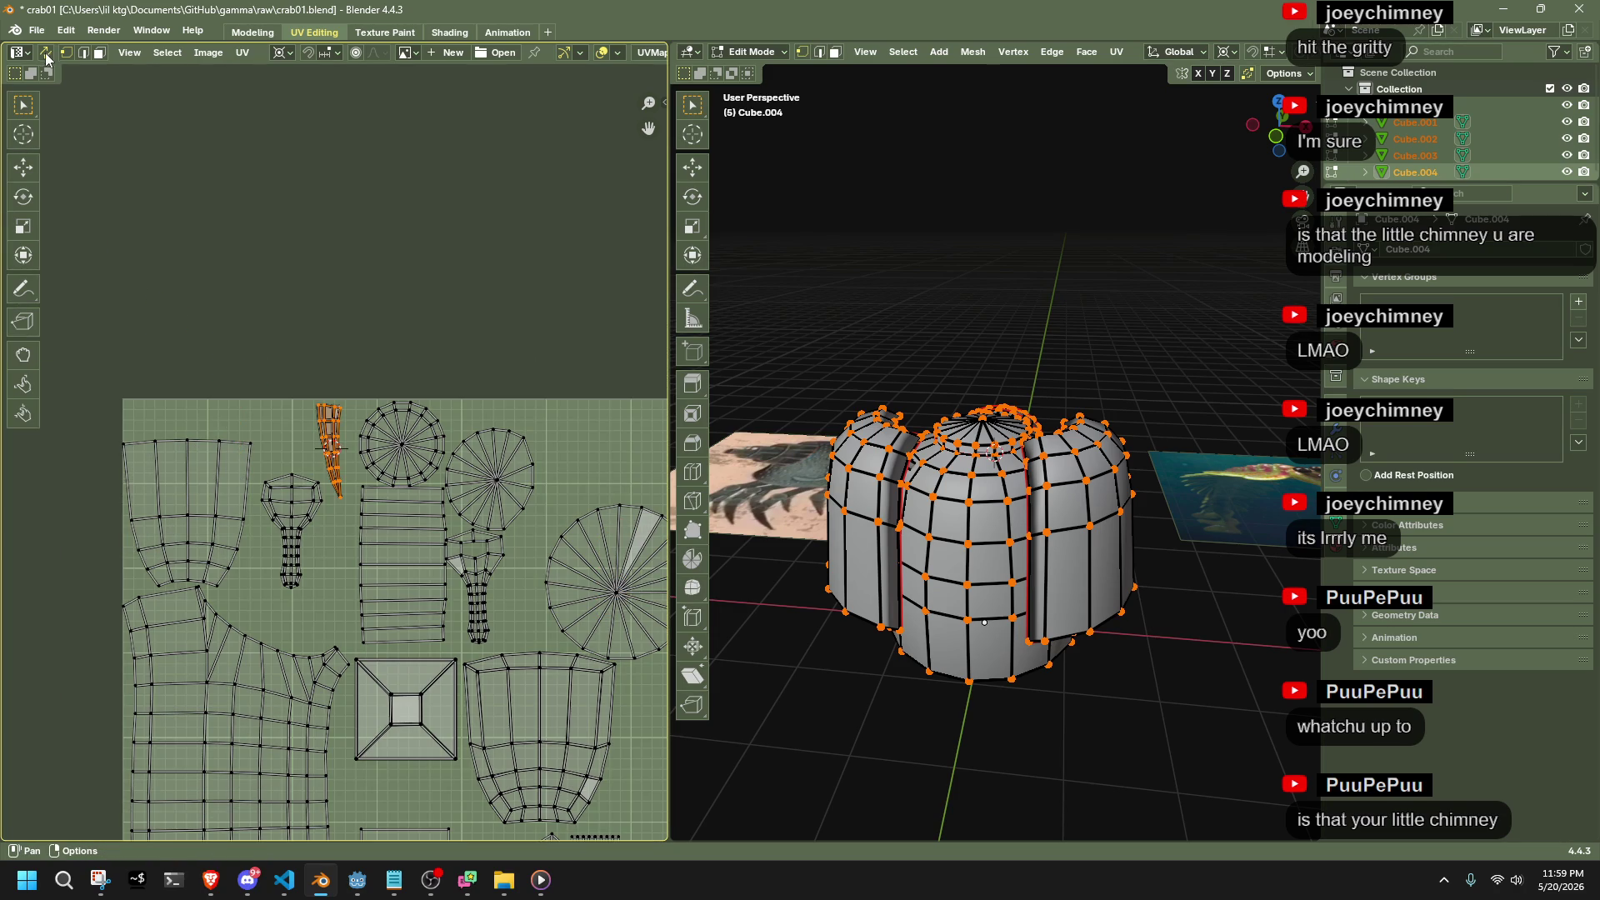
In face select mode, select all faces and turn off UV Sync Selection
key(3)
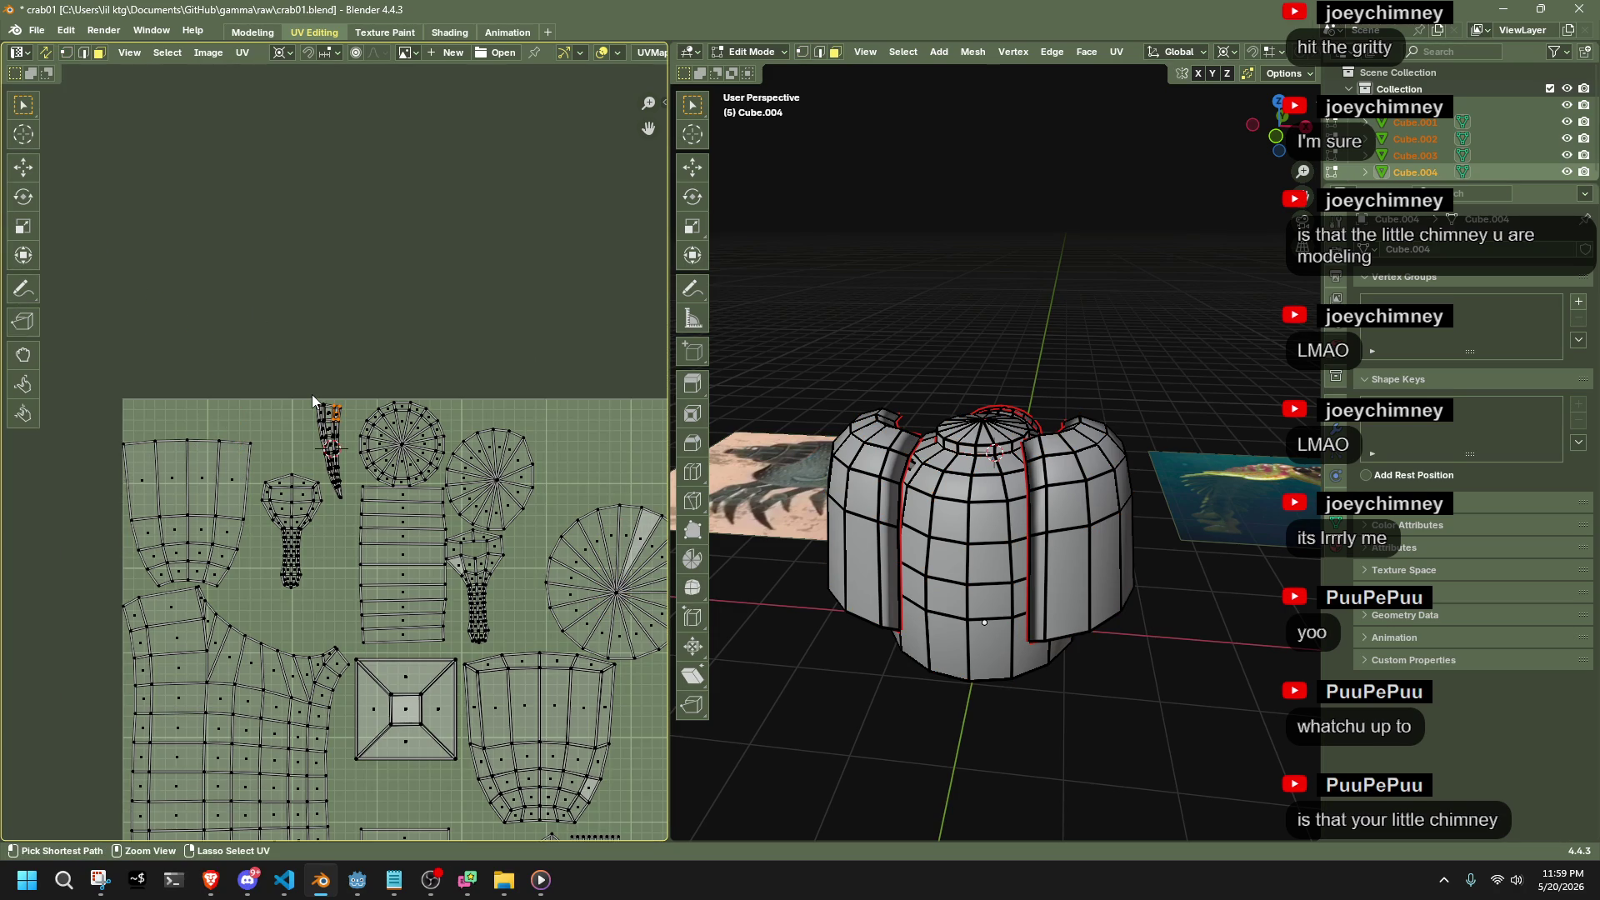
key(ctrl+l)
key(a)
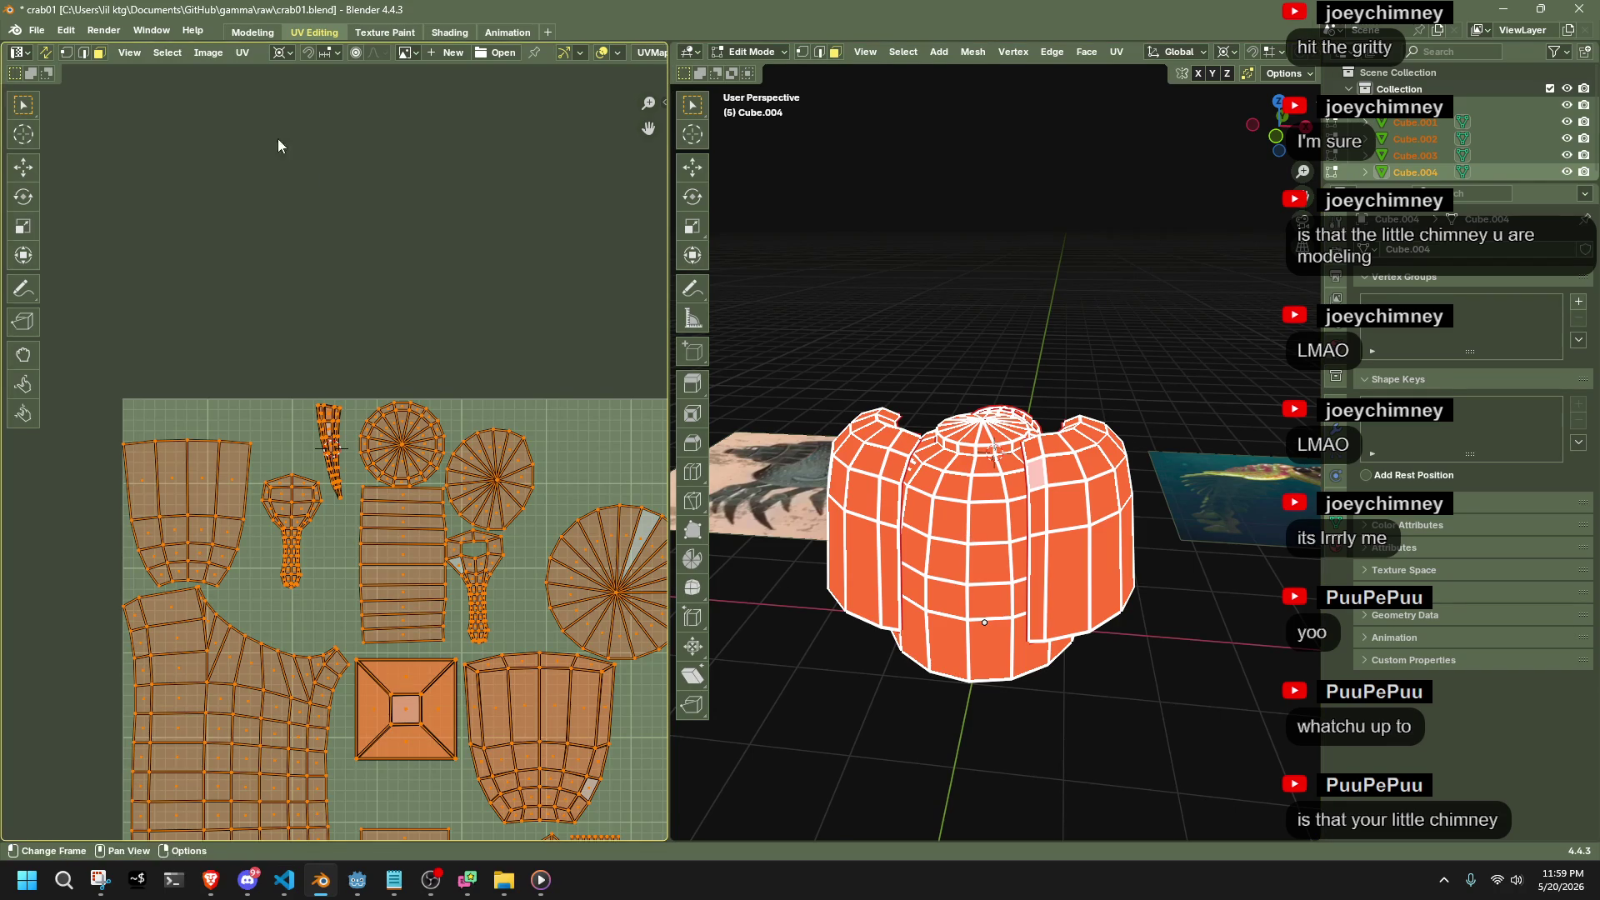
click(45, 51)
Select all UV islands and place the 2D cursor at the selection's centre
scroll(323, 447, up, 9)
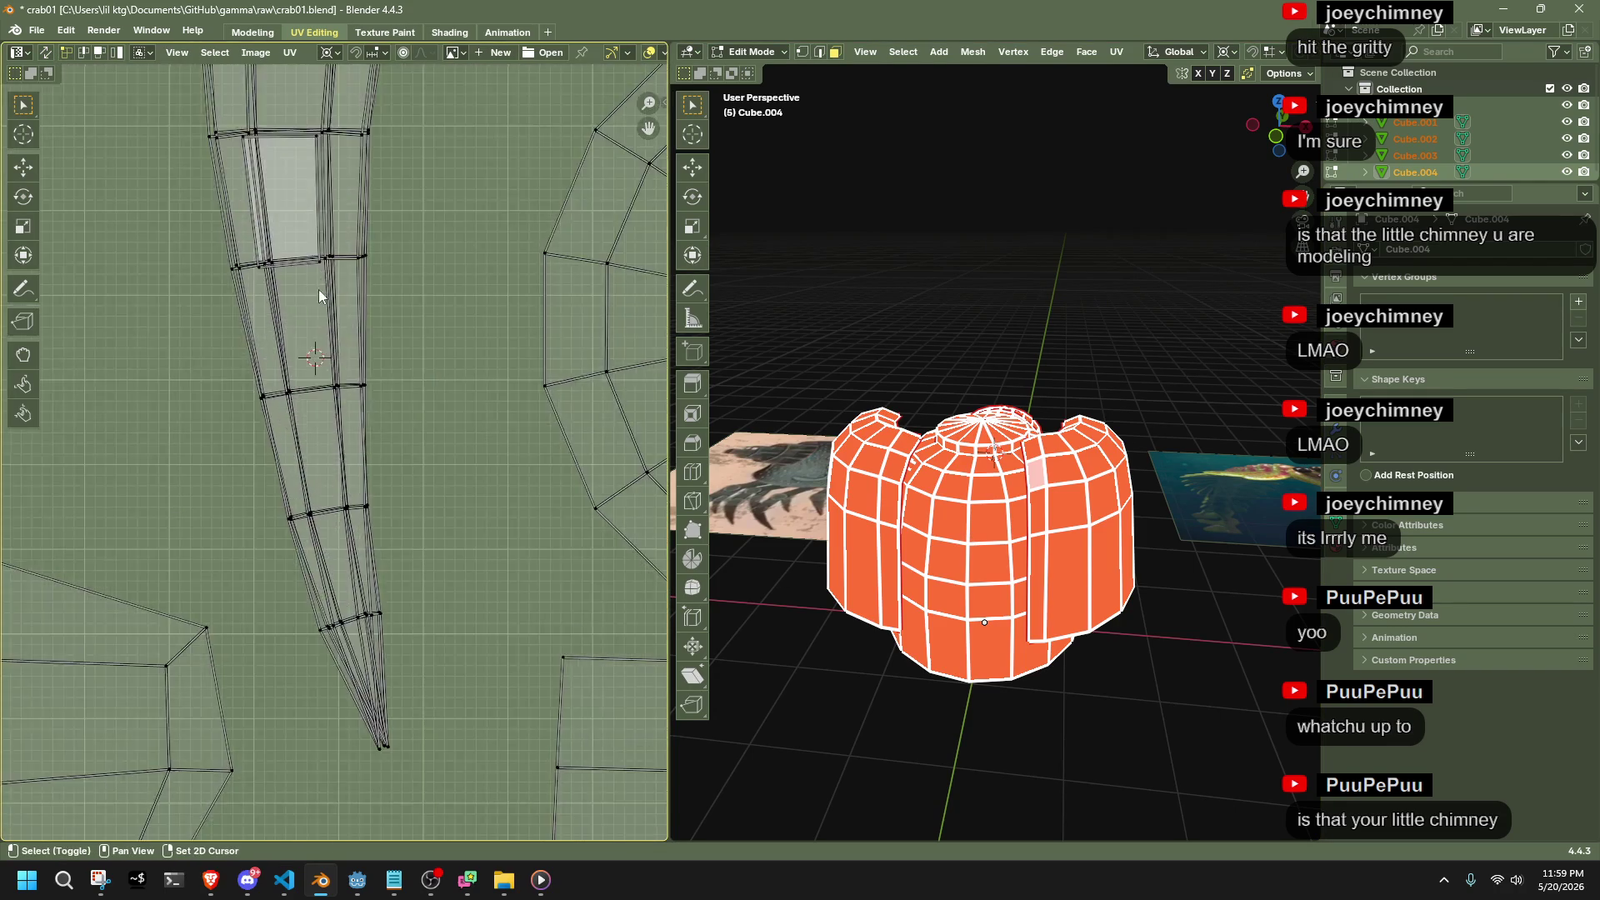
scroll(318, 289, up, 5)
key(h)
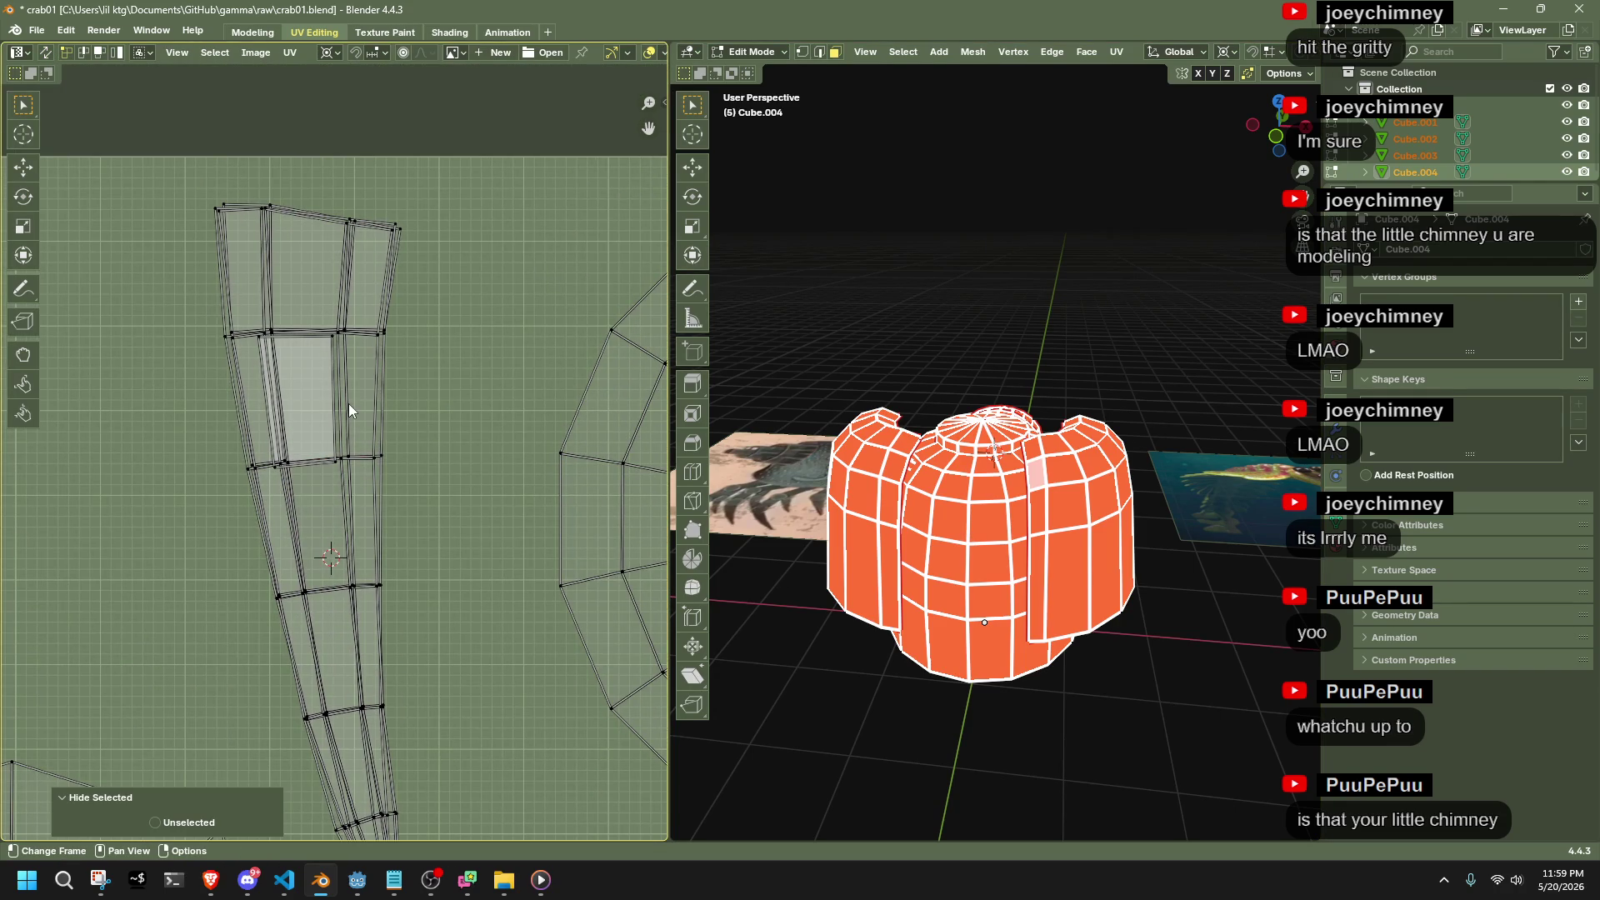
key(a)
key(shift+s)
key(2)
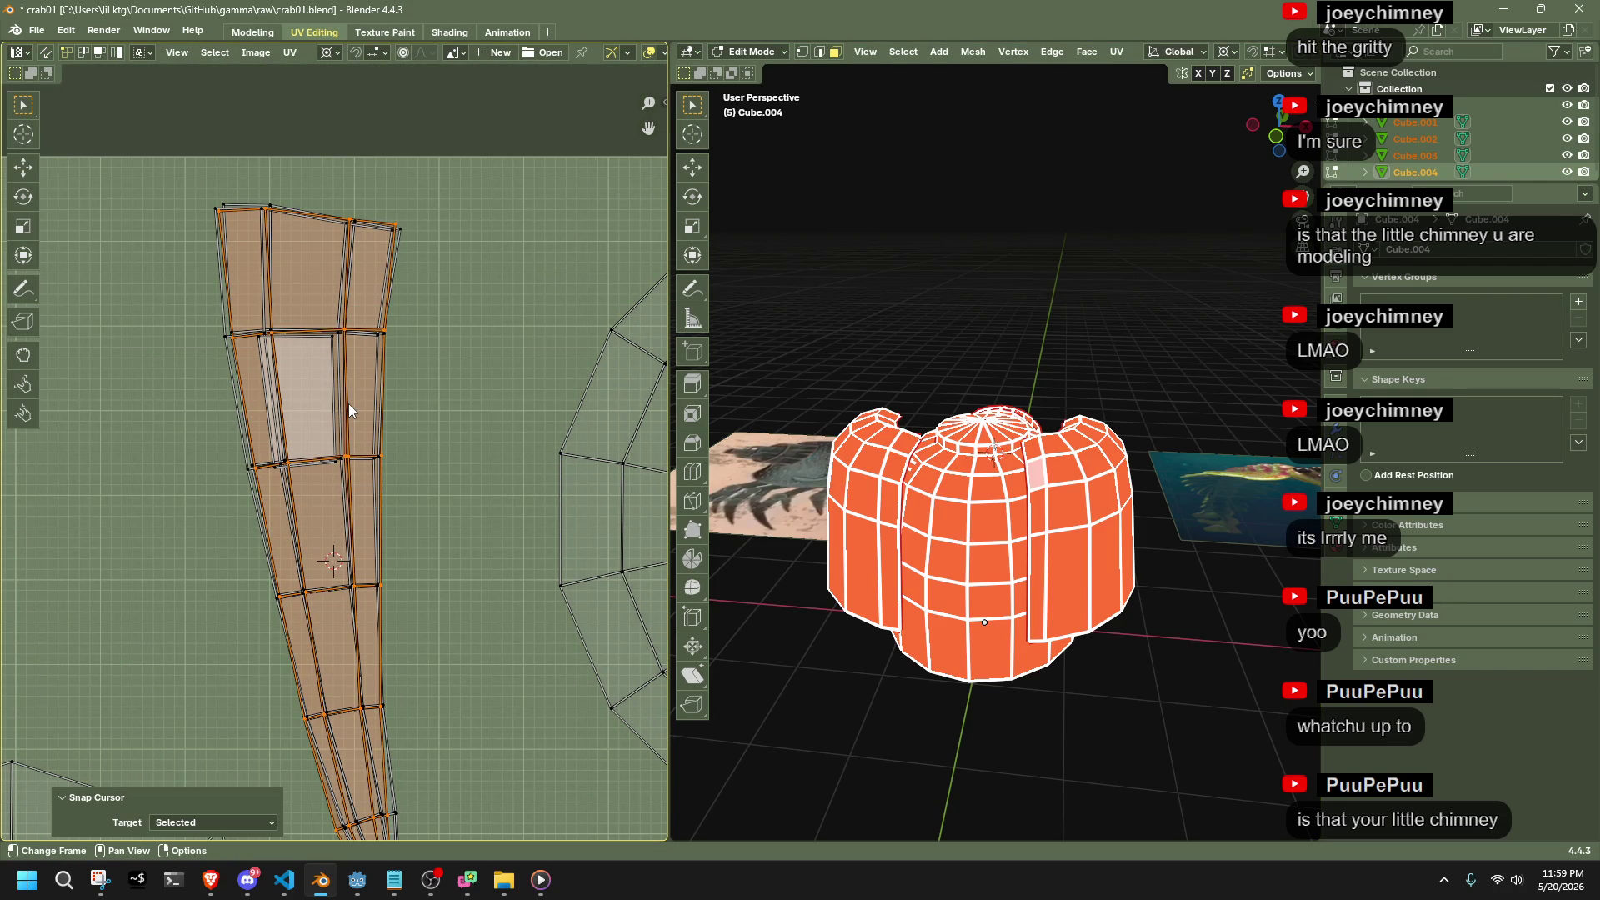
Reselect all UV islands and snap them to the cursor with Selection to Cursor (Offset)
click(397, 253)
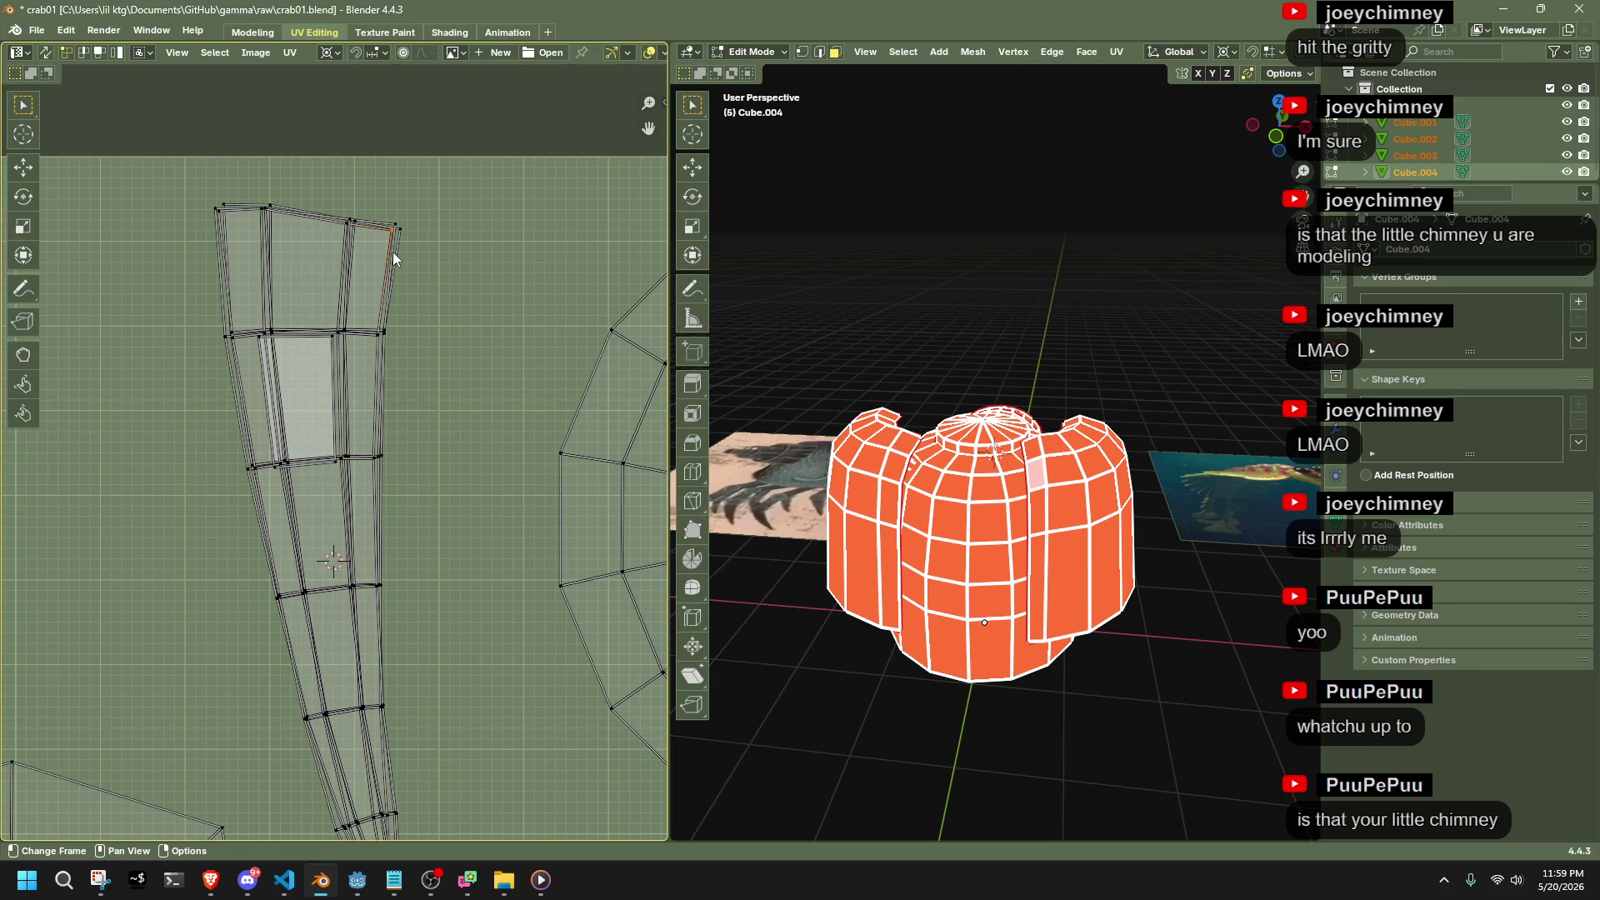
key(a)
key(shift+s)
key(7)
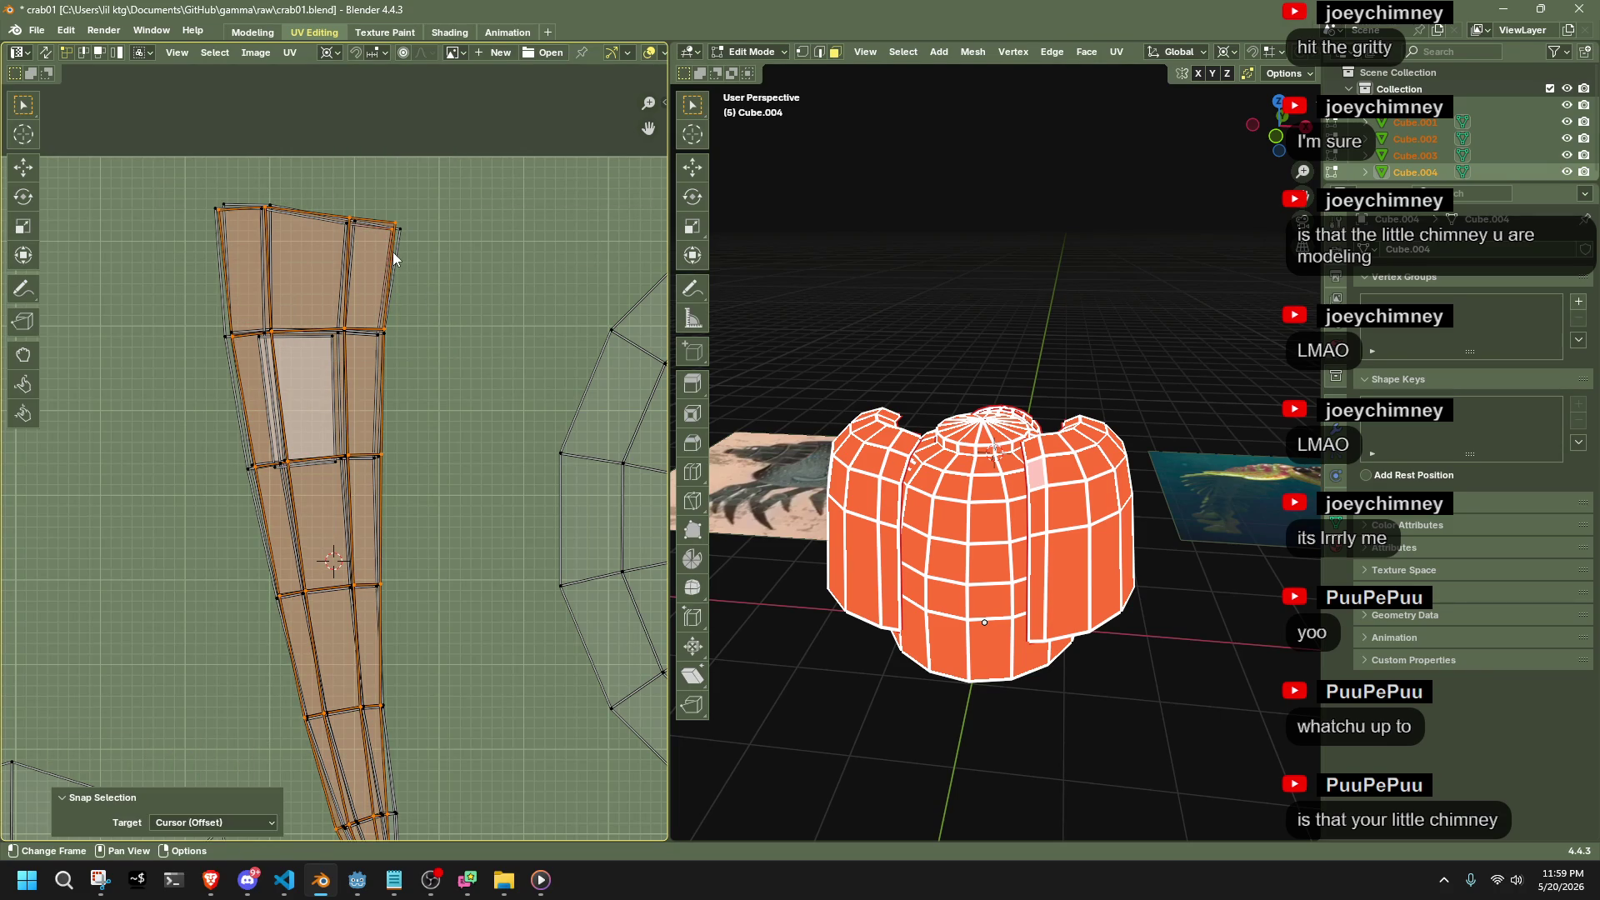
Select the whole tapered island as linked and snap it onto the 2D cursor
click(398, 232)
key(l)
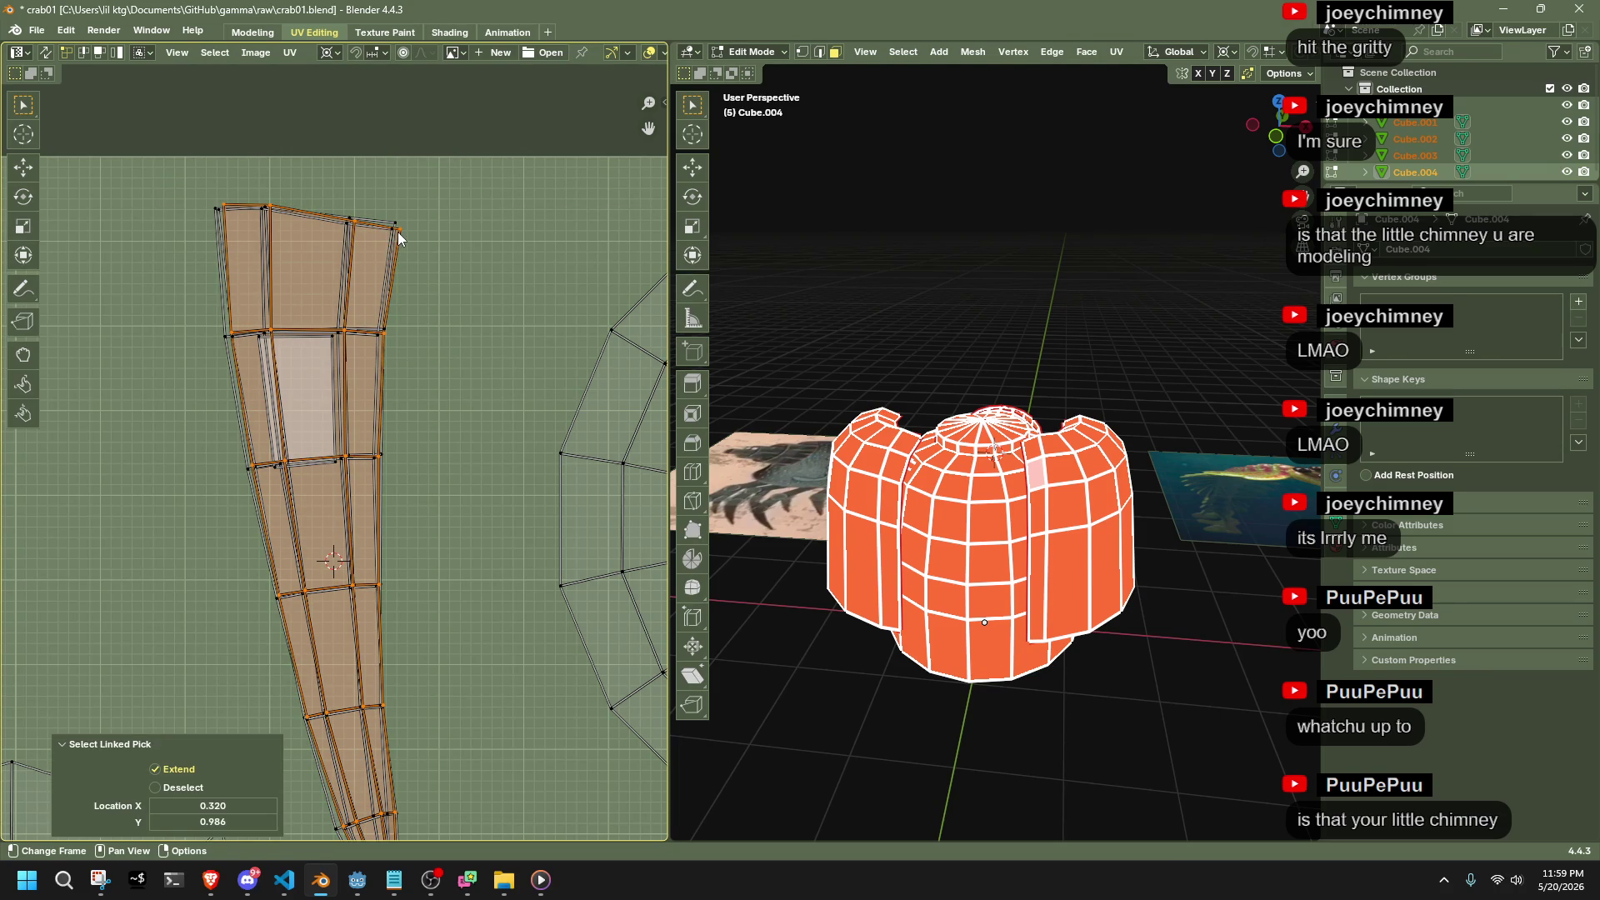
key(shift+s)
key(7)
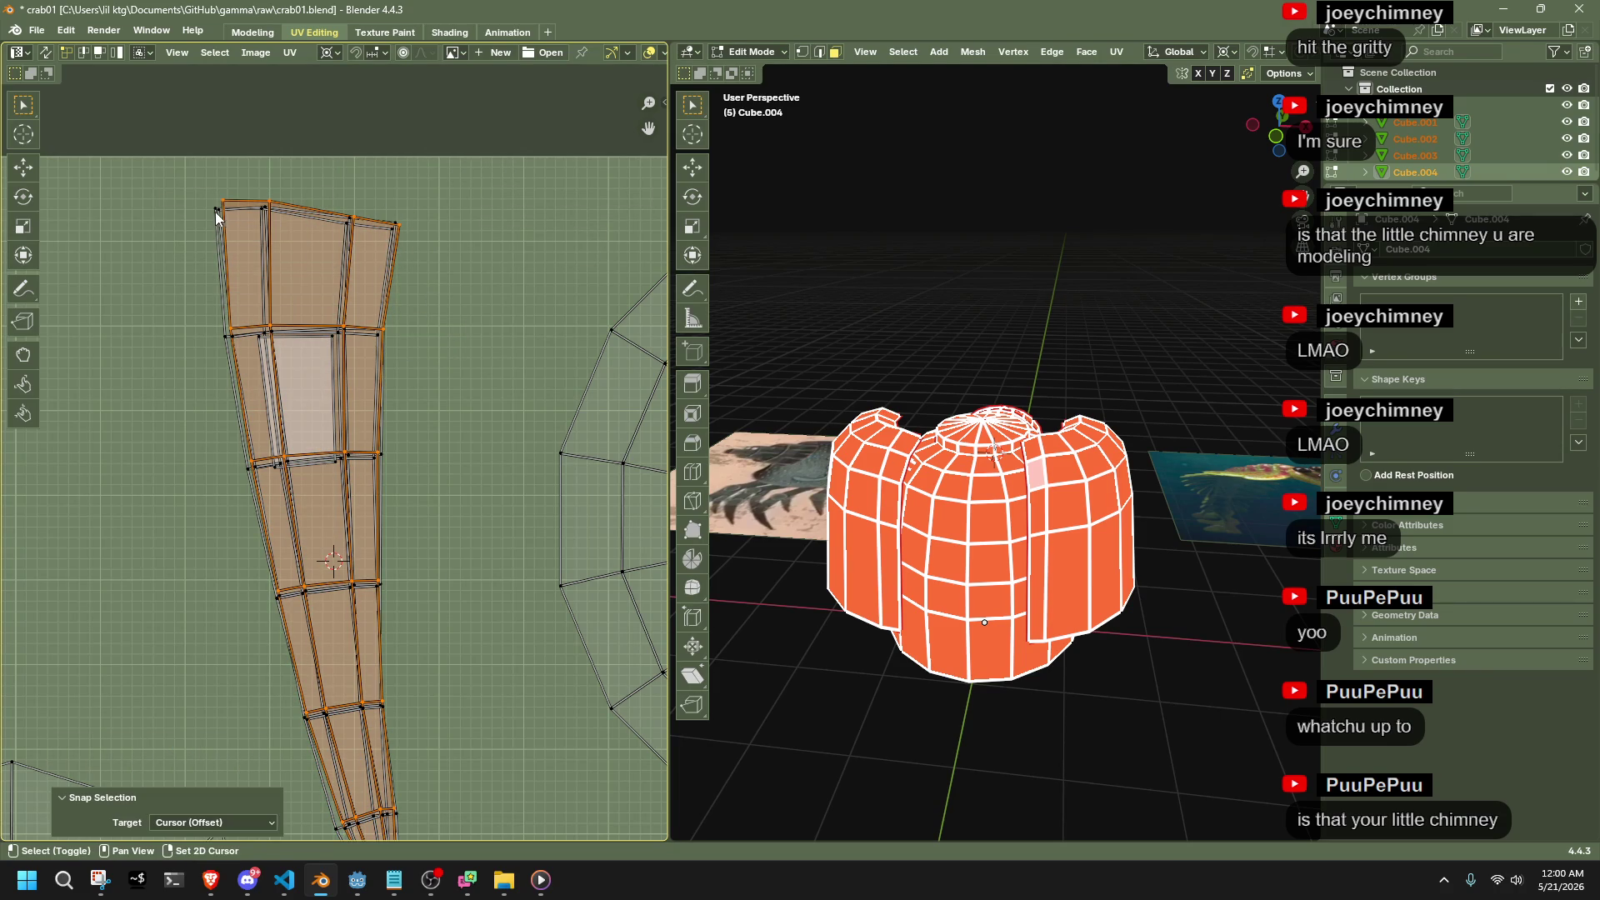
click(214, 216)
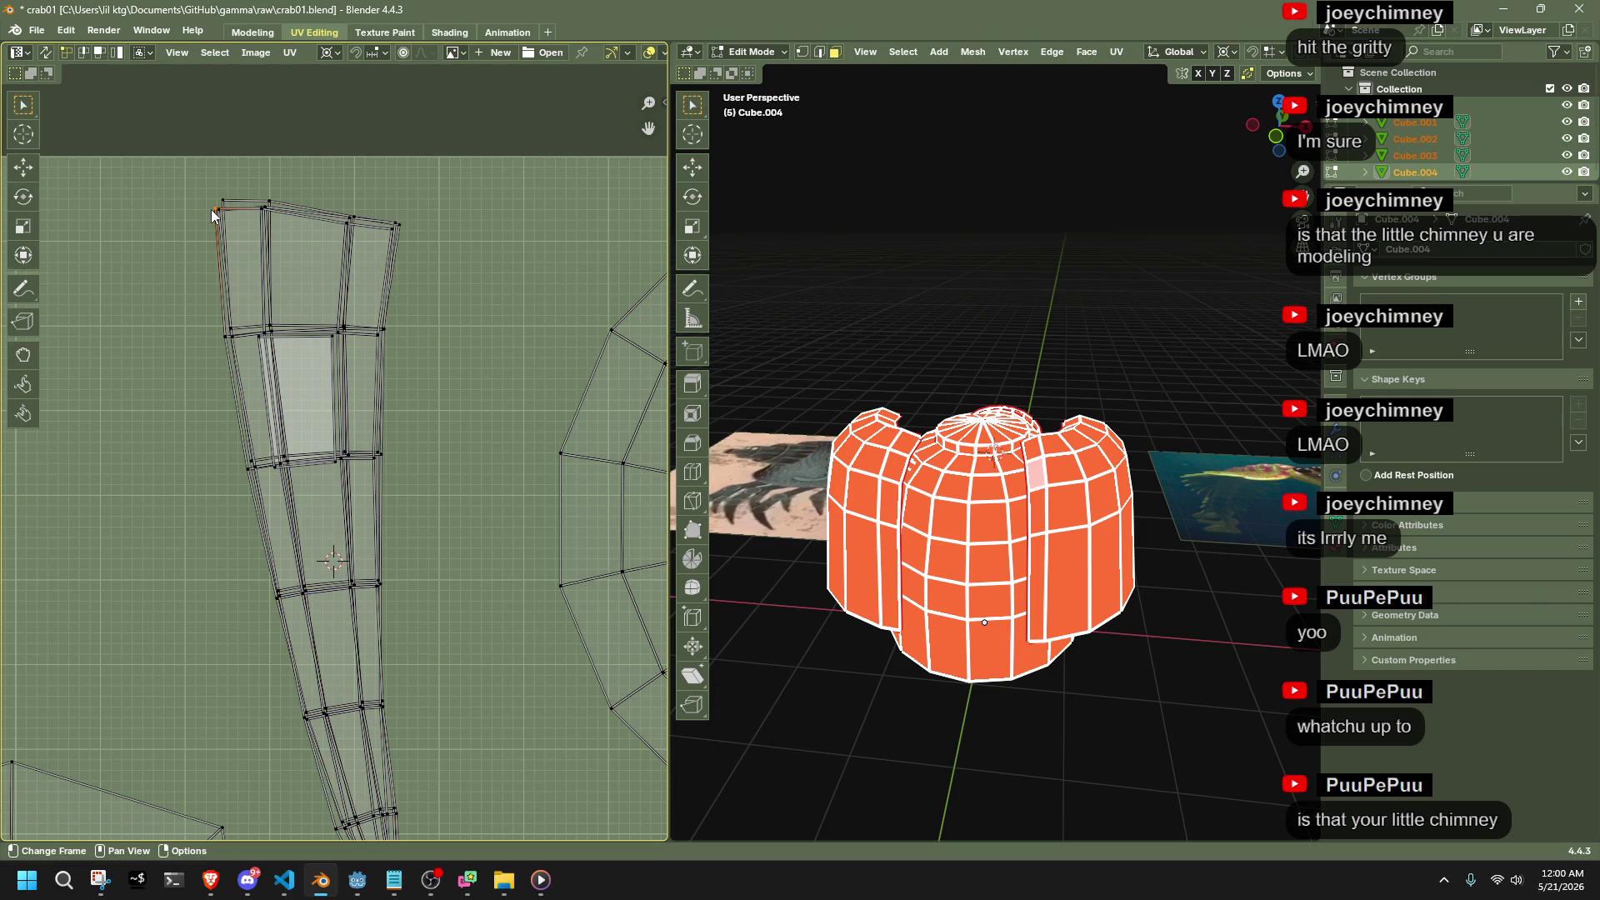
key(l)
key(shift+s)
key(7)
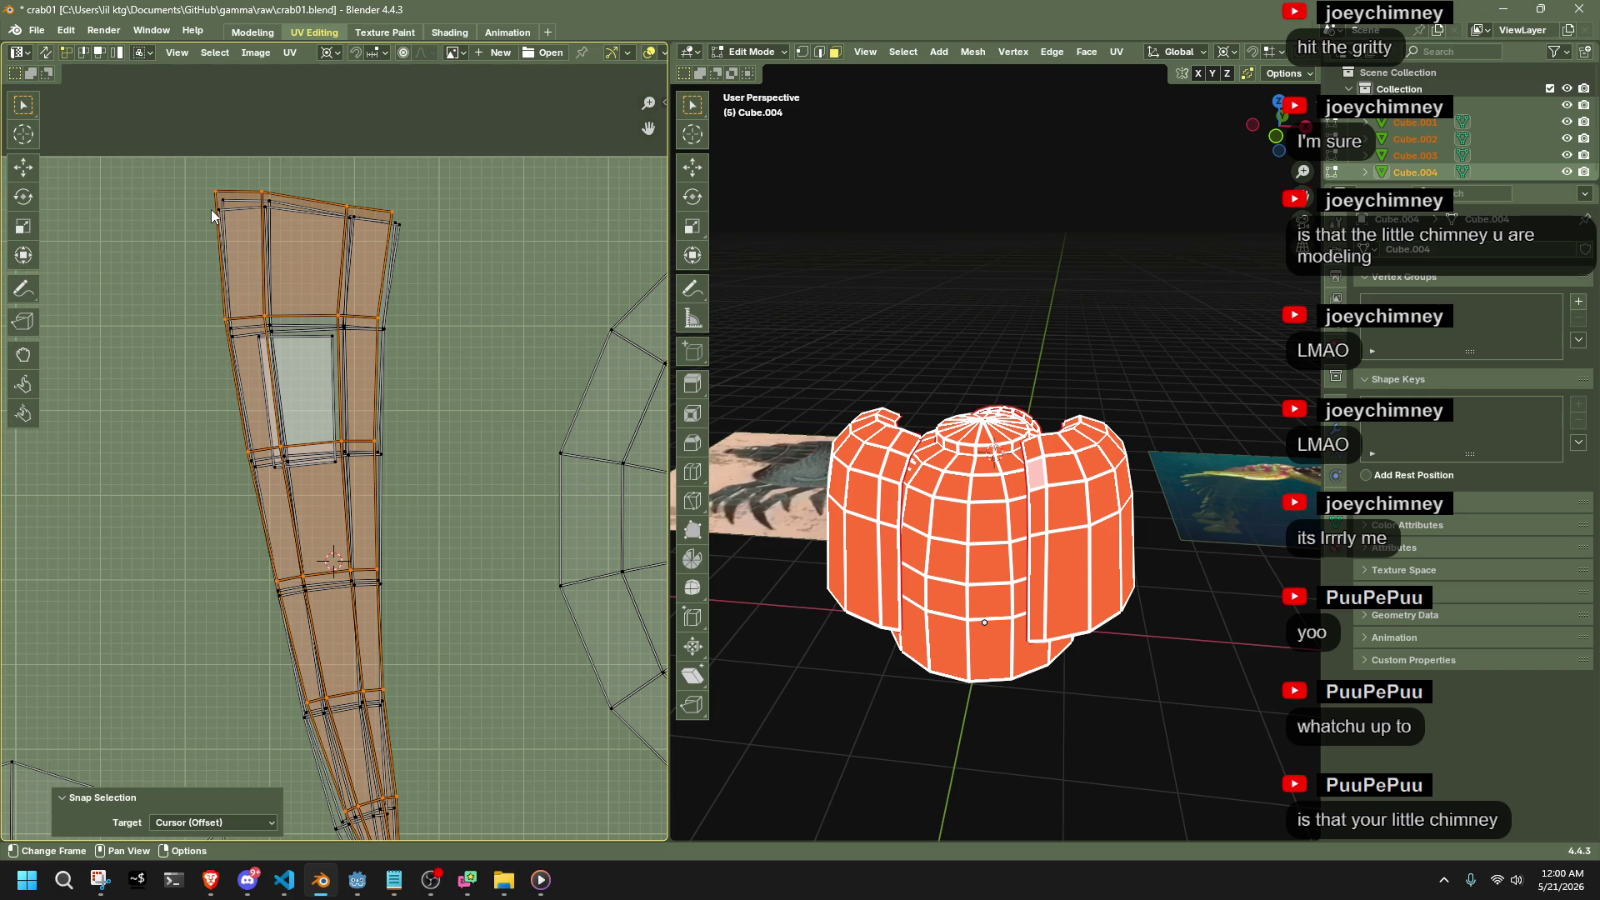
Try snapping the top-left edge, then the whole island, to the cursor, undoing both
click(215, 210)
key(shift+s)
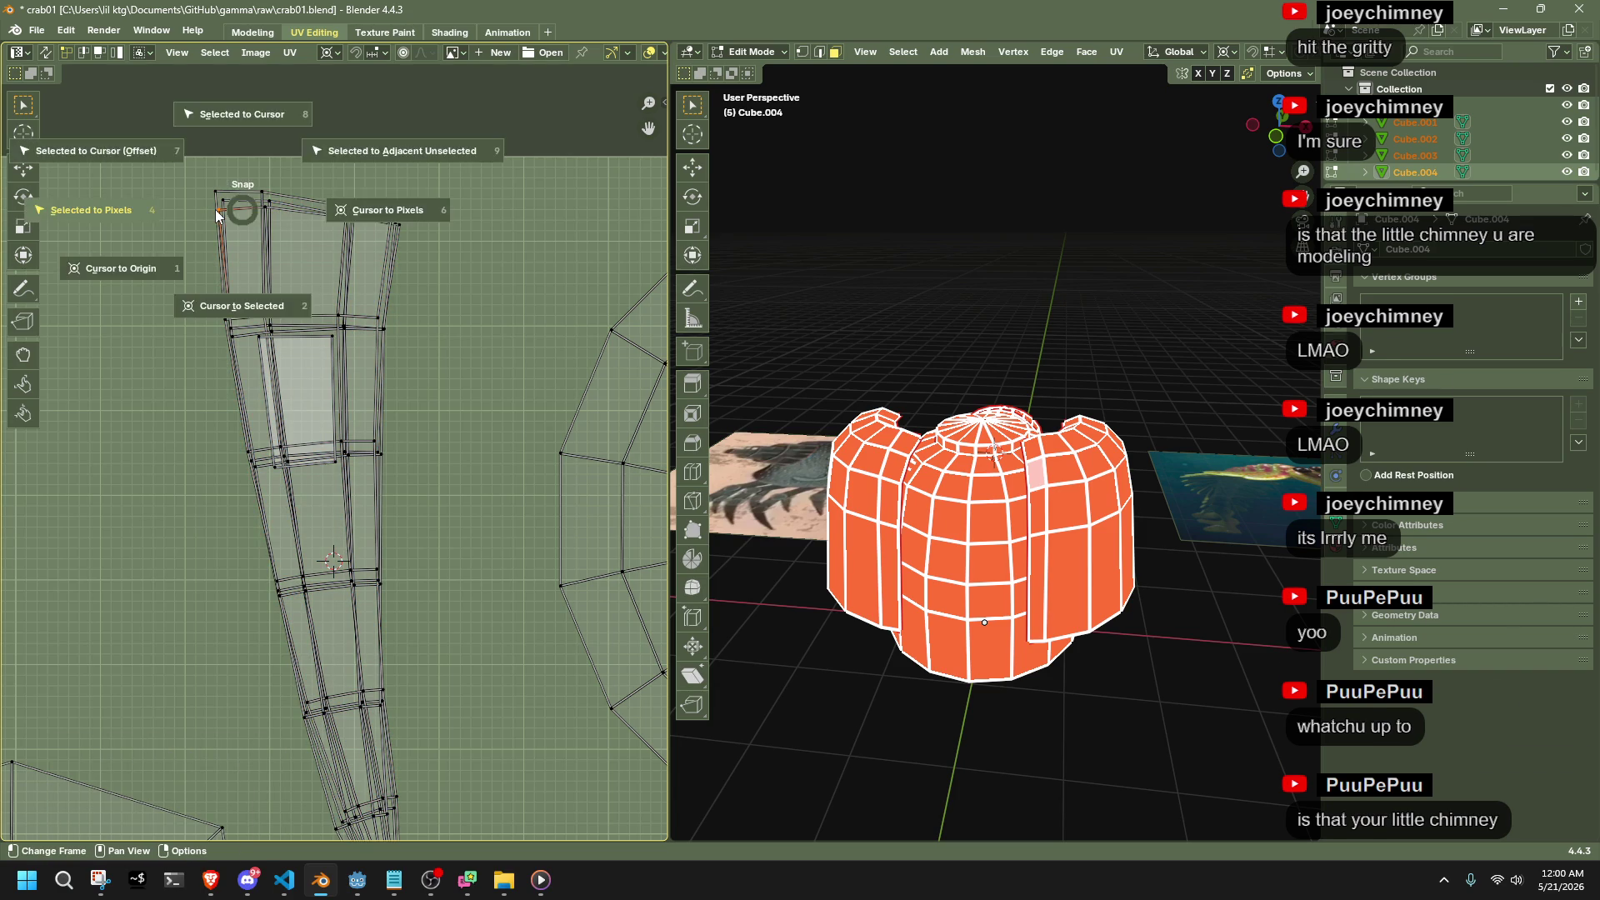
key(7)
key(ctrl+z)
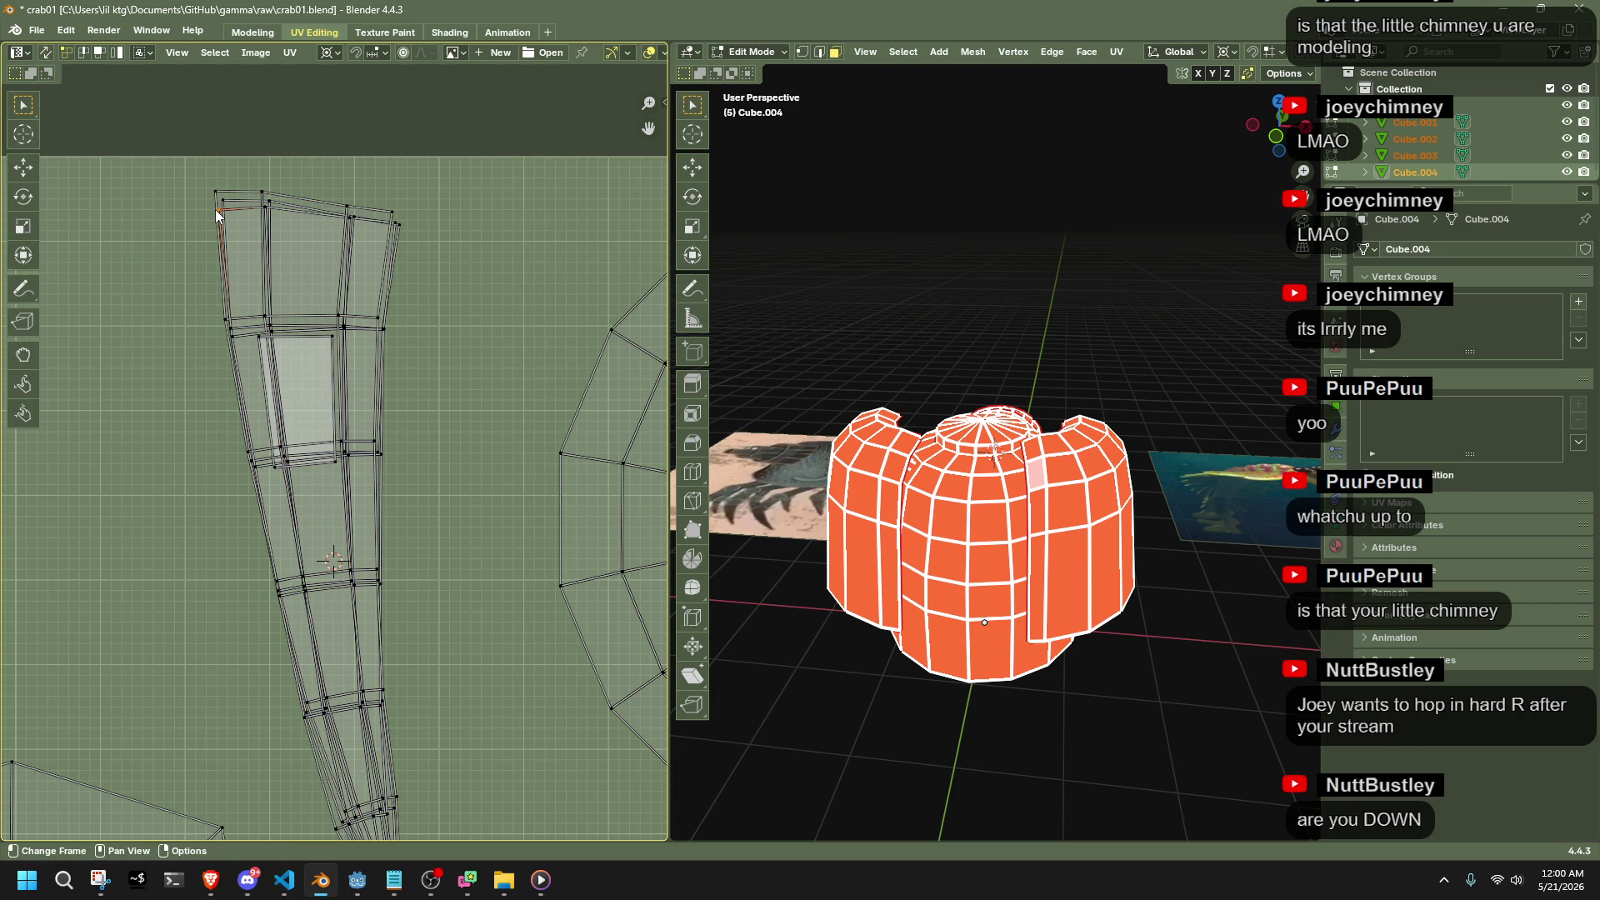
key(l)
key(shift+s)
key(7)
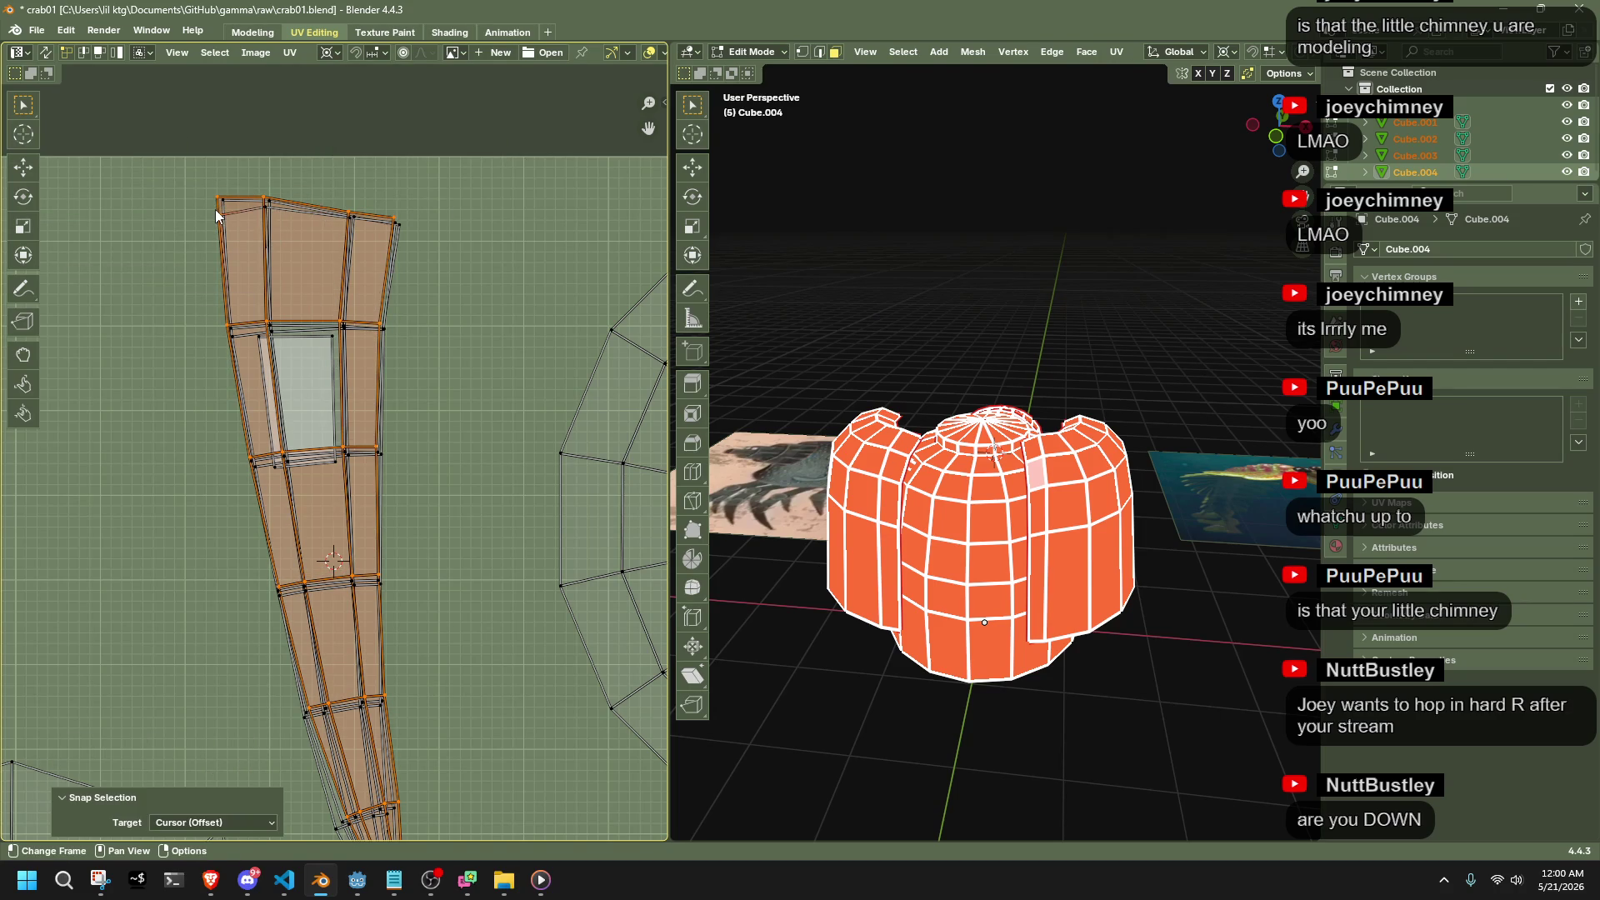
key(ctrl+z)
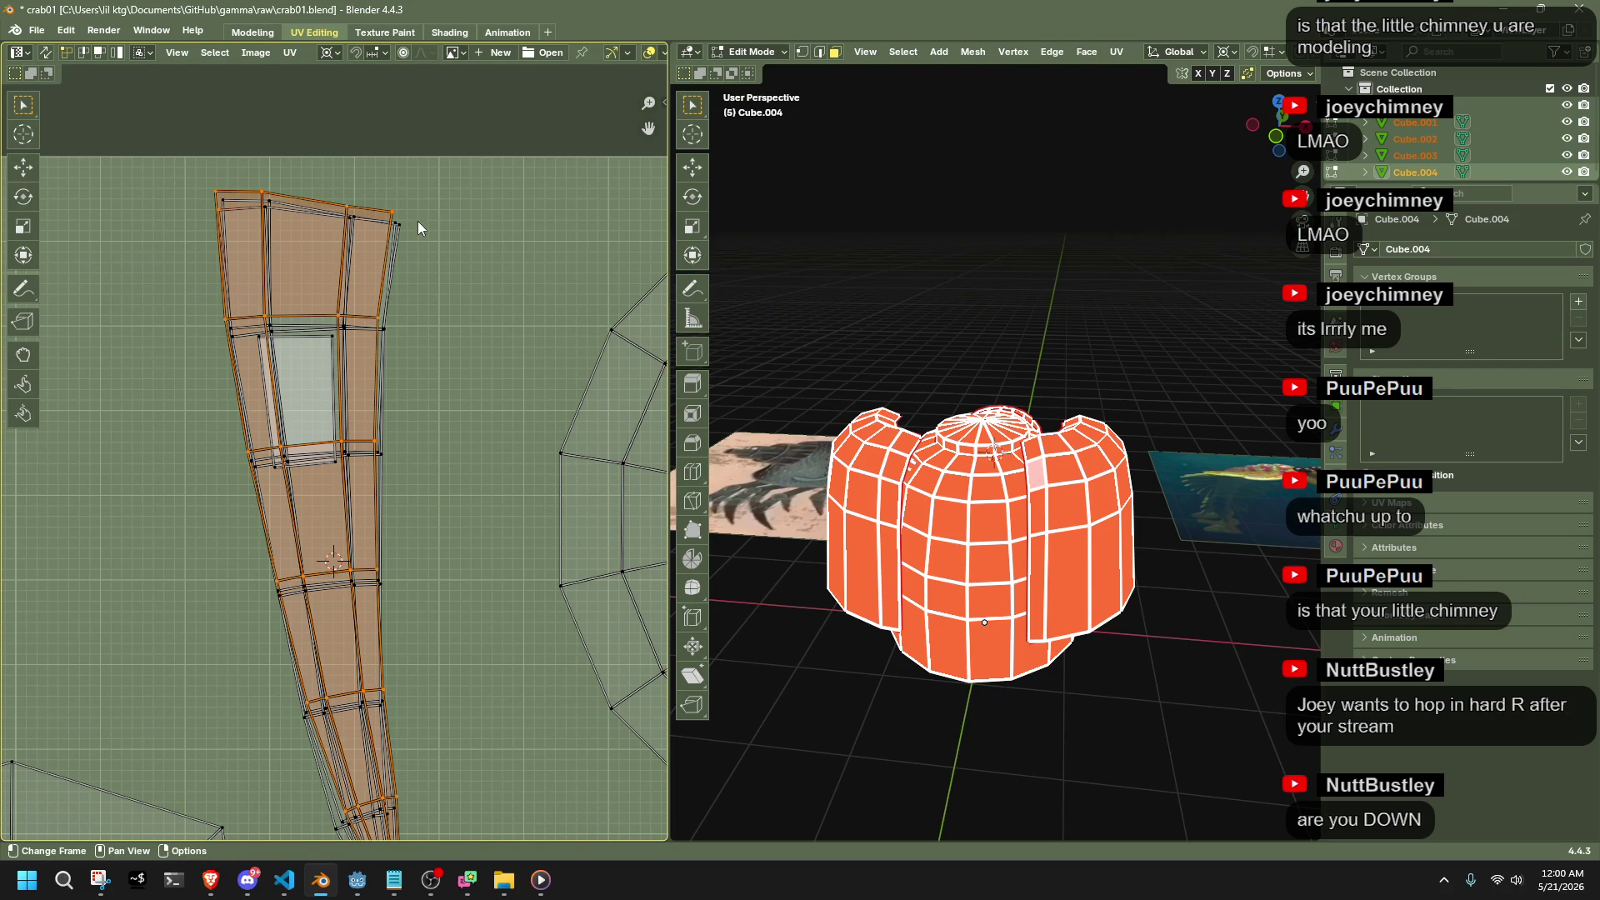
Select the tapered island from its top-right edge and snap it onto the 2D cursor
click(402, 223)
key(l)
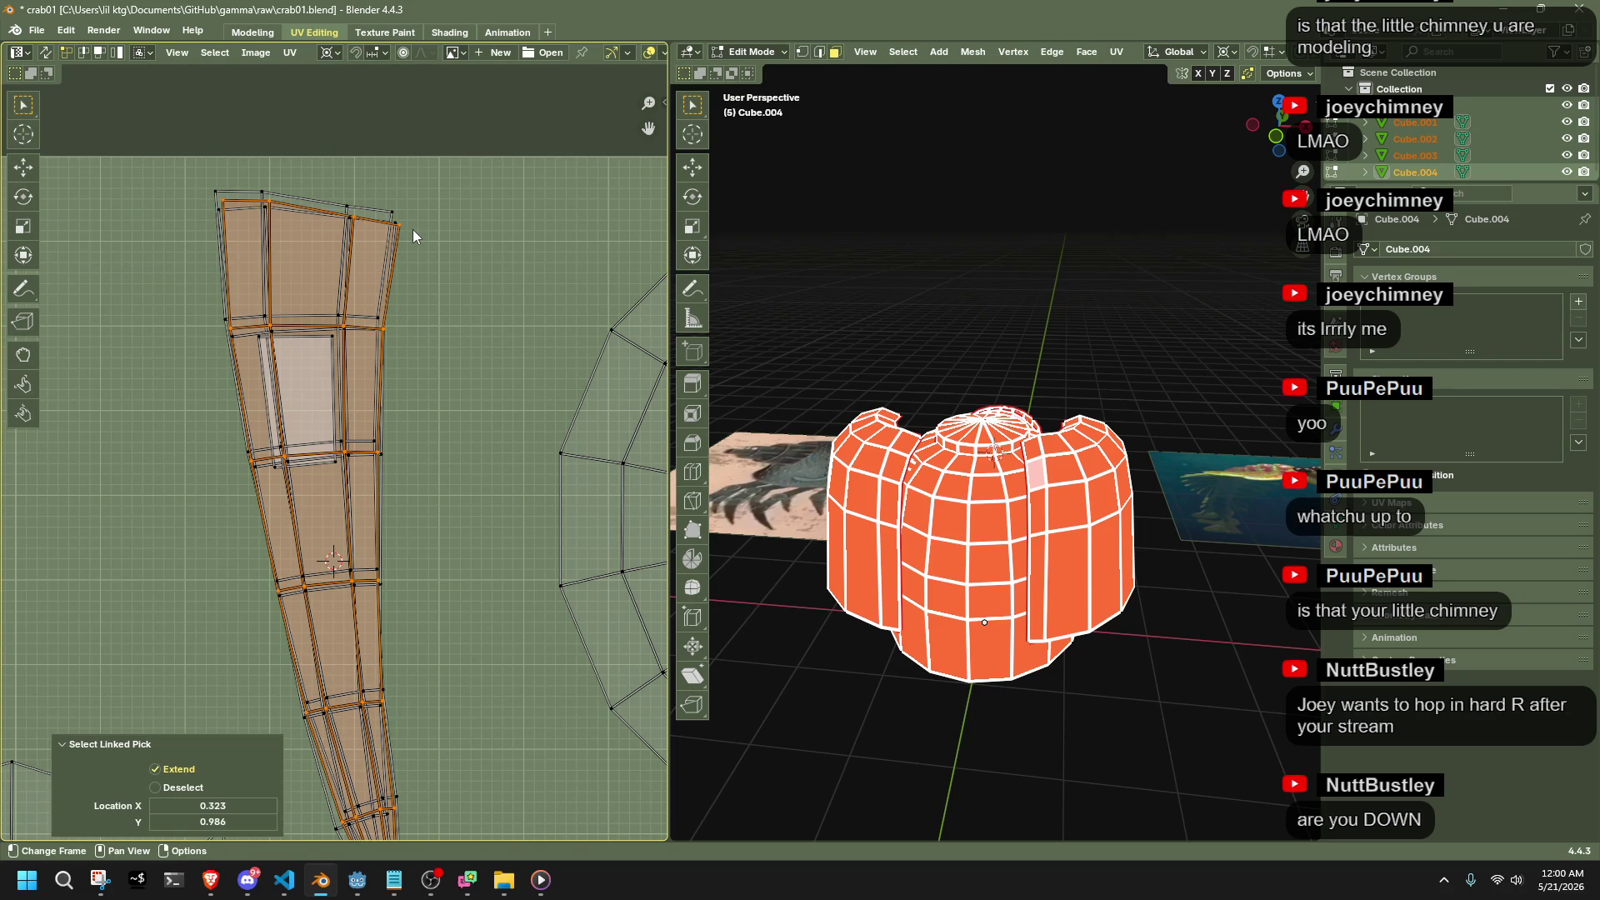
shift+click(292, 208)
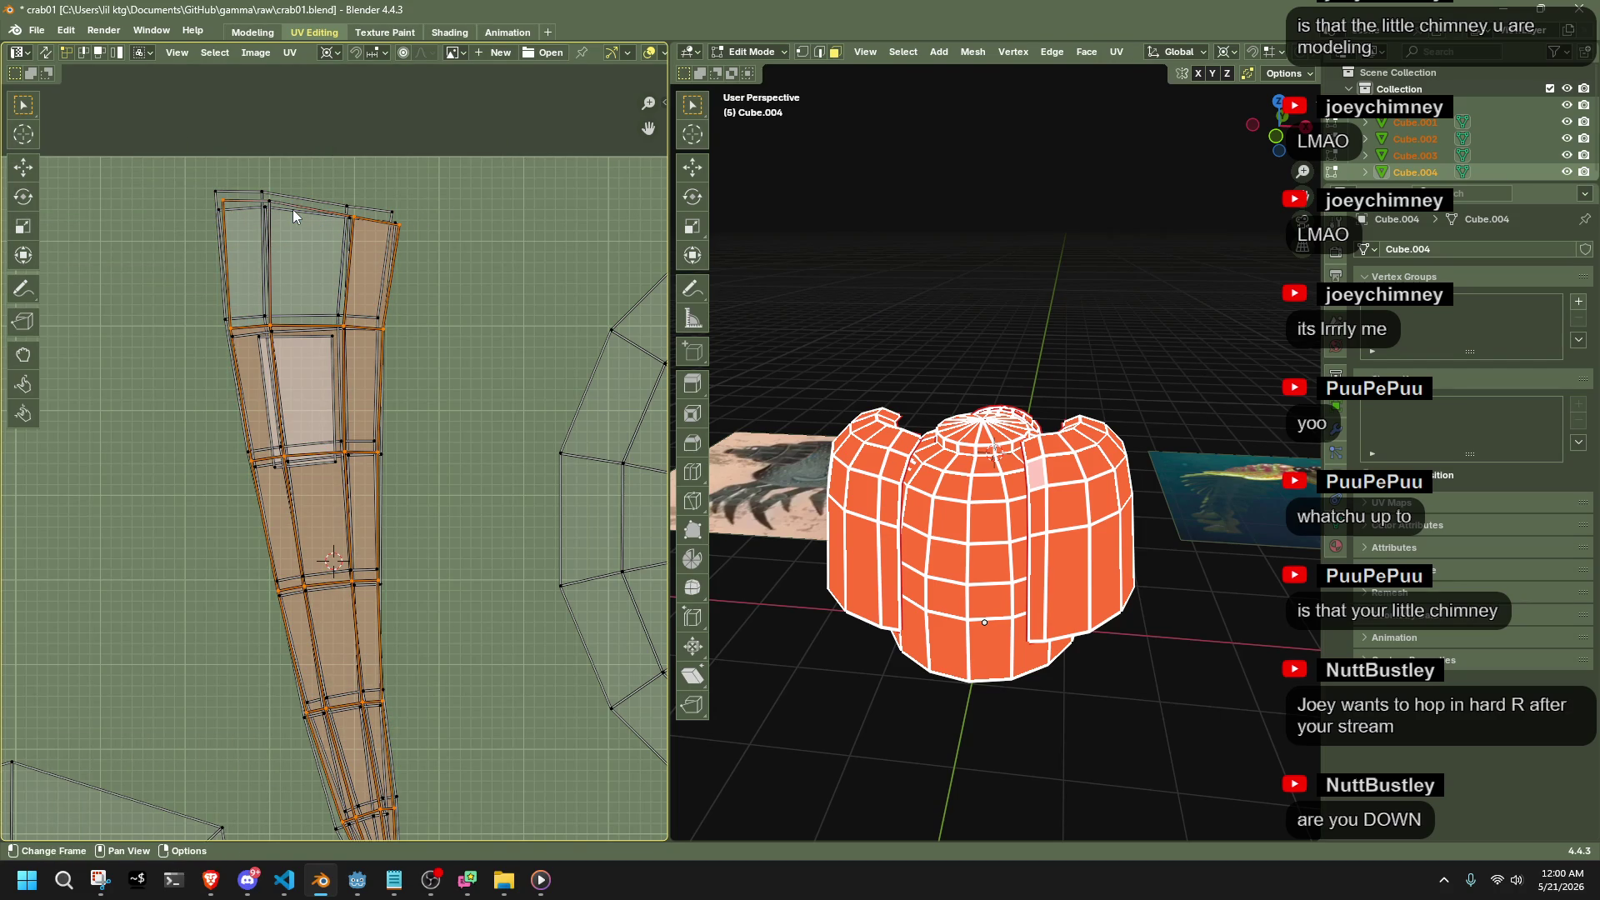
shift+click(292, 208)
key(l)
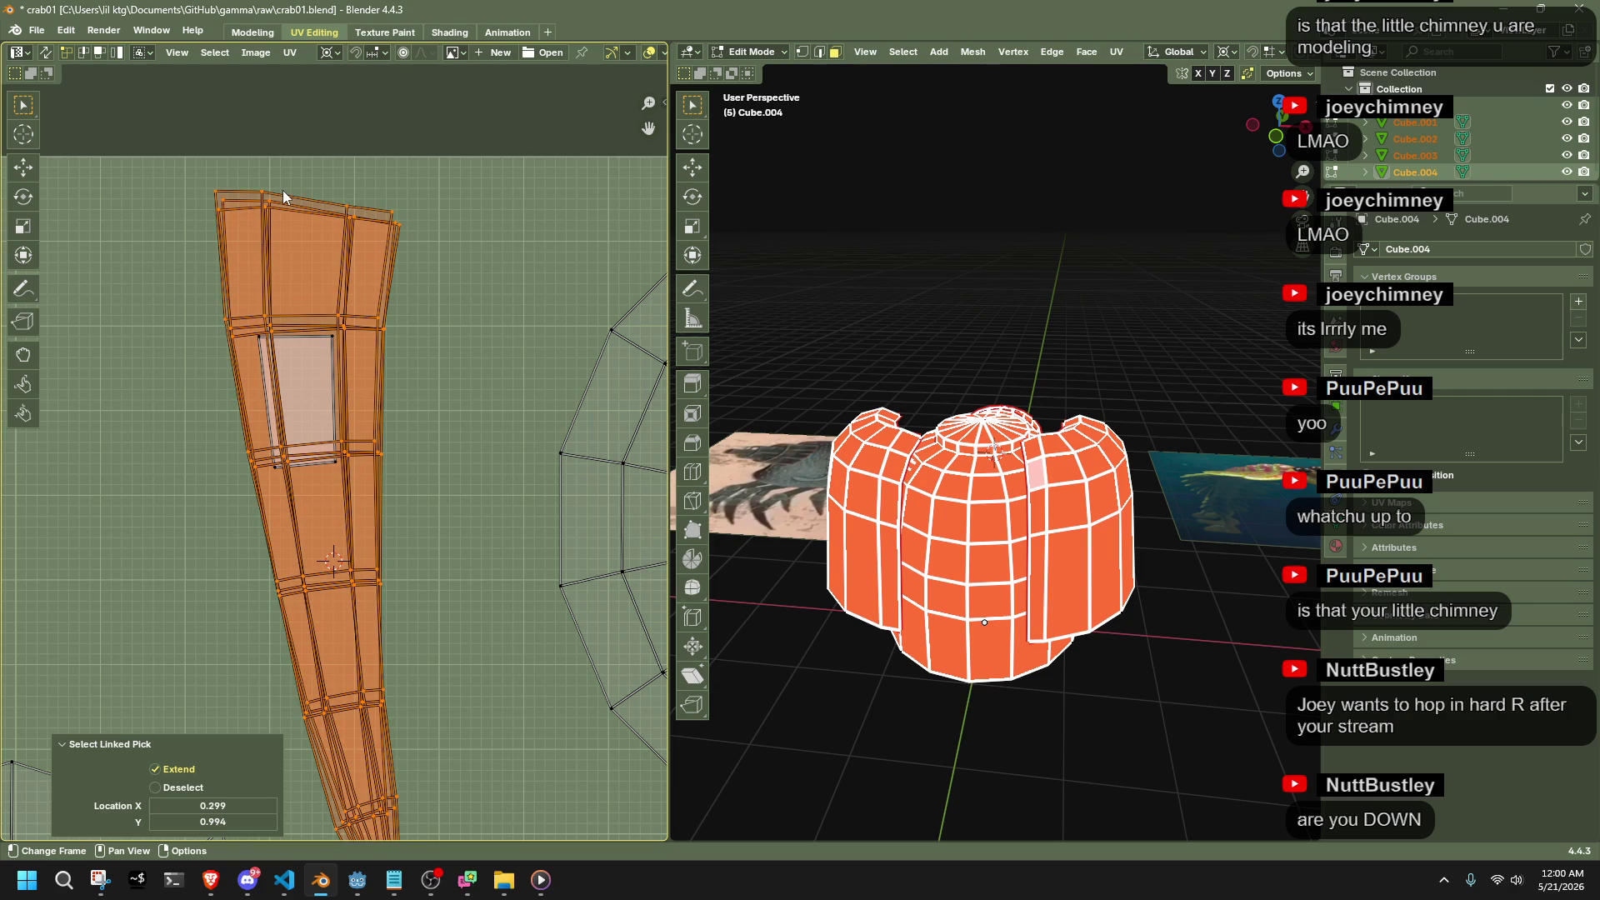
key(shift+s)
click(283, 190)
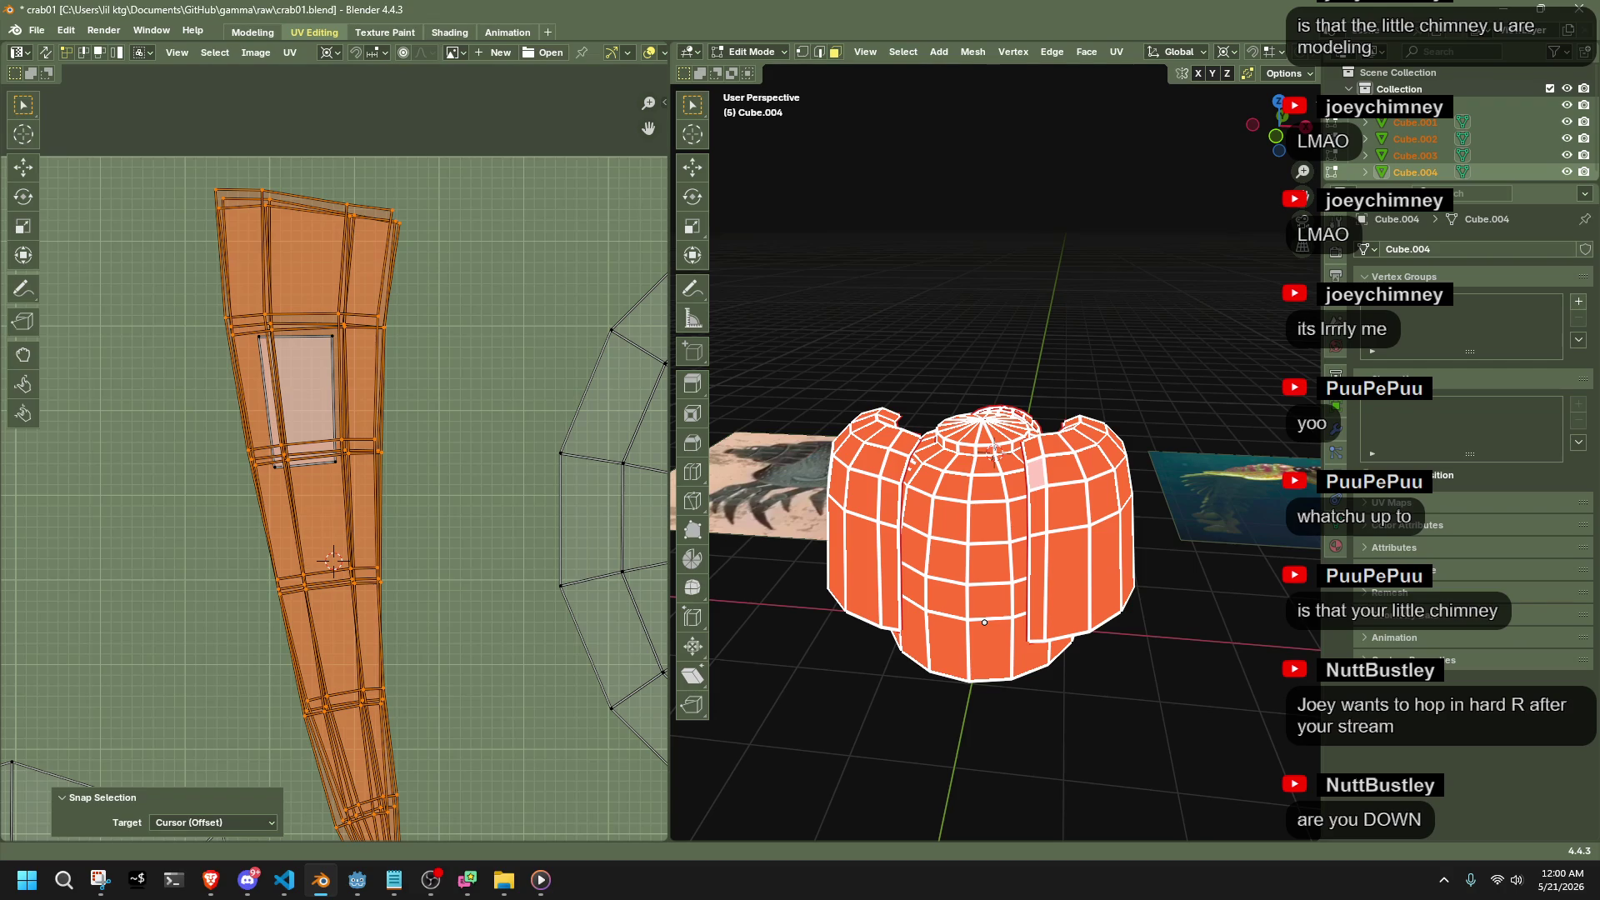
Switch briefly to the web browser and another application
key(alt+Tab)
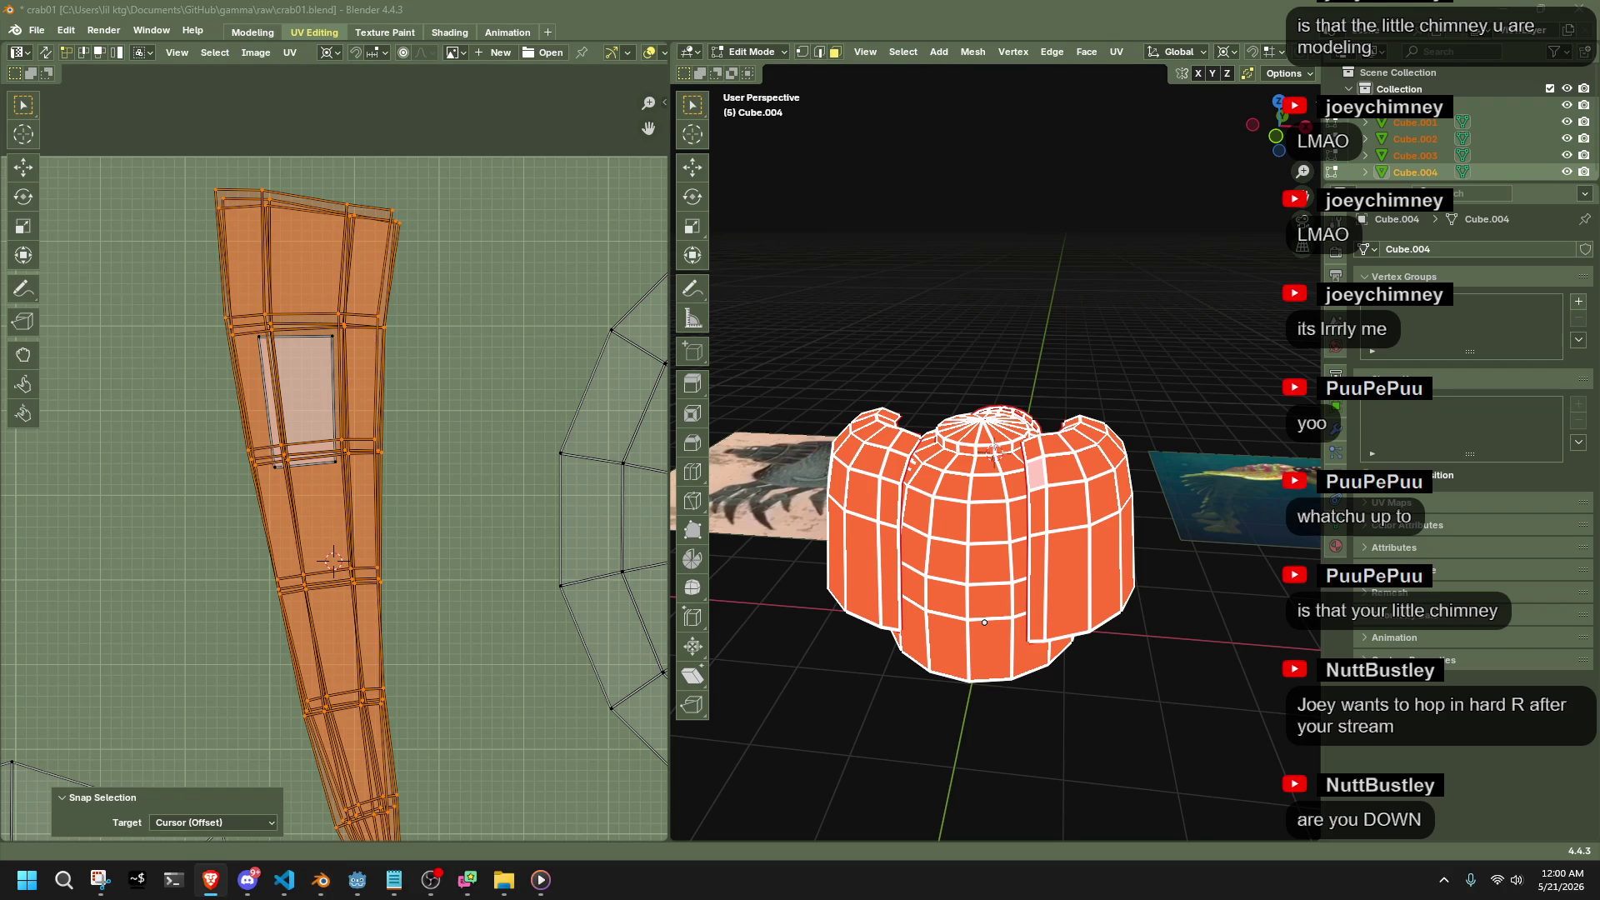
key(alt+Tab)
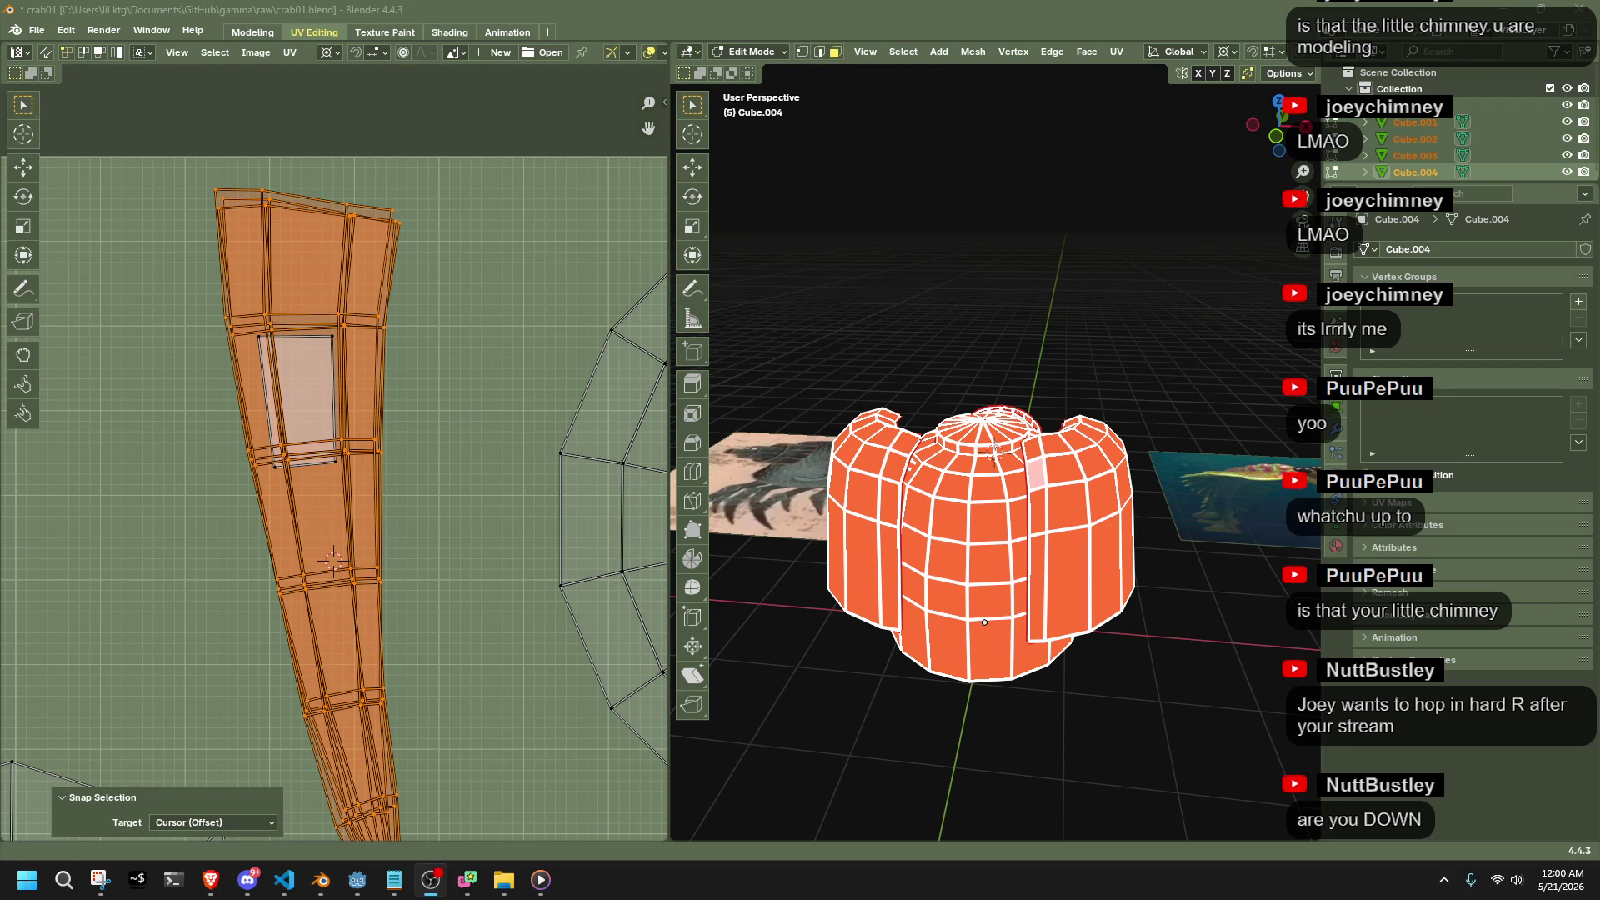
scroll(456, 478, down, 4)
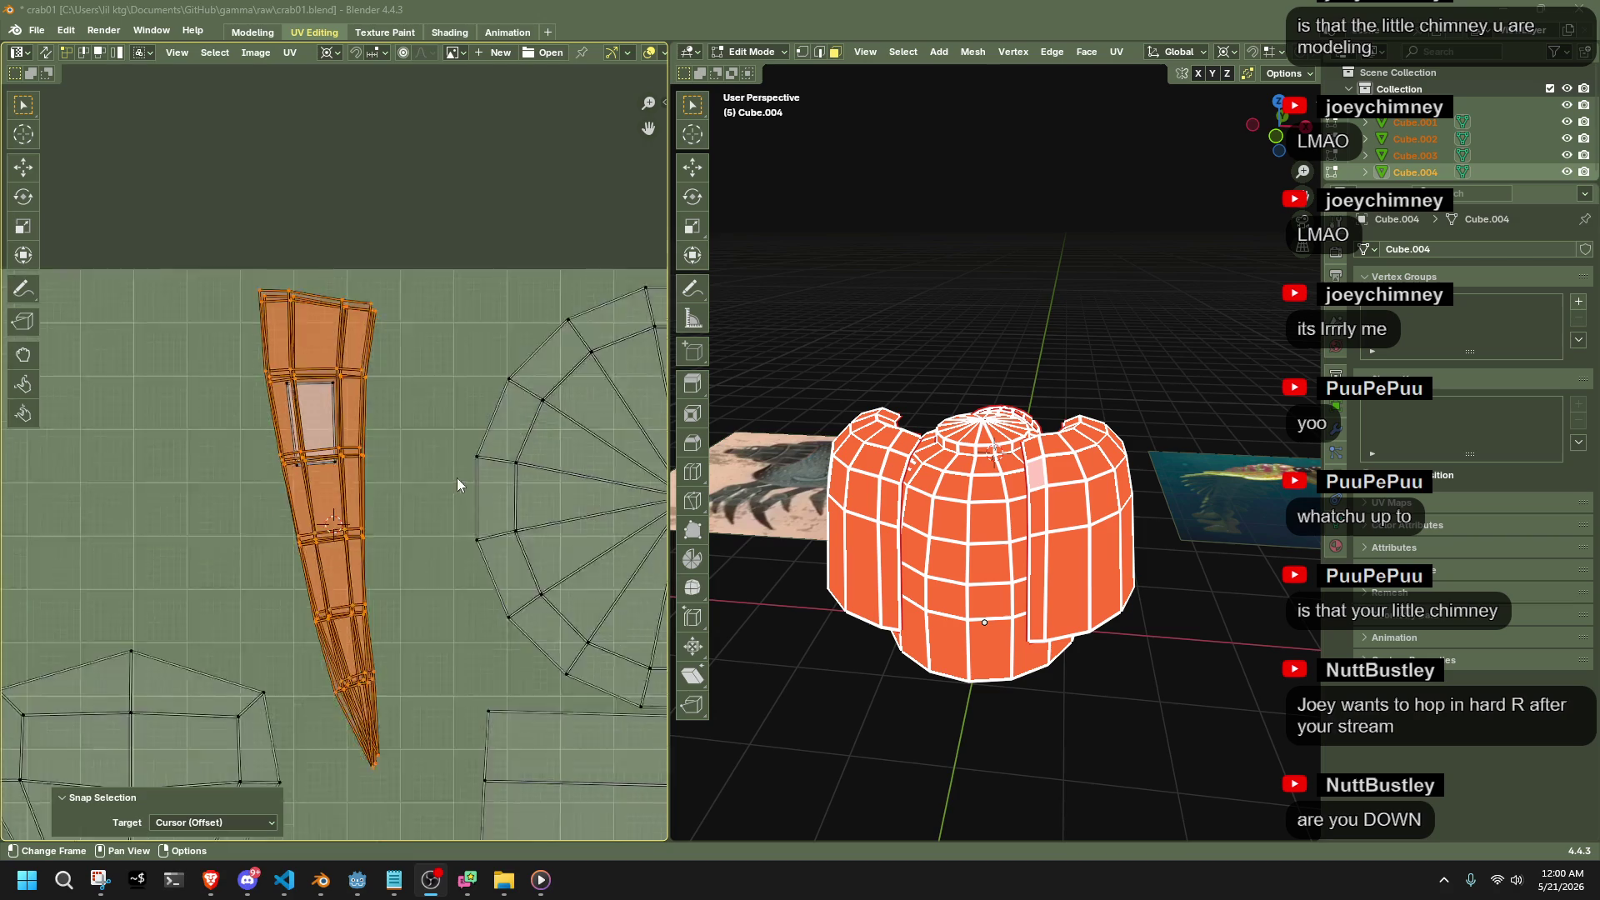
Select the whole thin strip island and frame it in the UV view
scroll(338, 427, up, 5)
scroll(433, 570, down, 5)
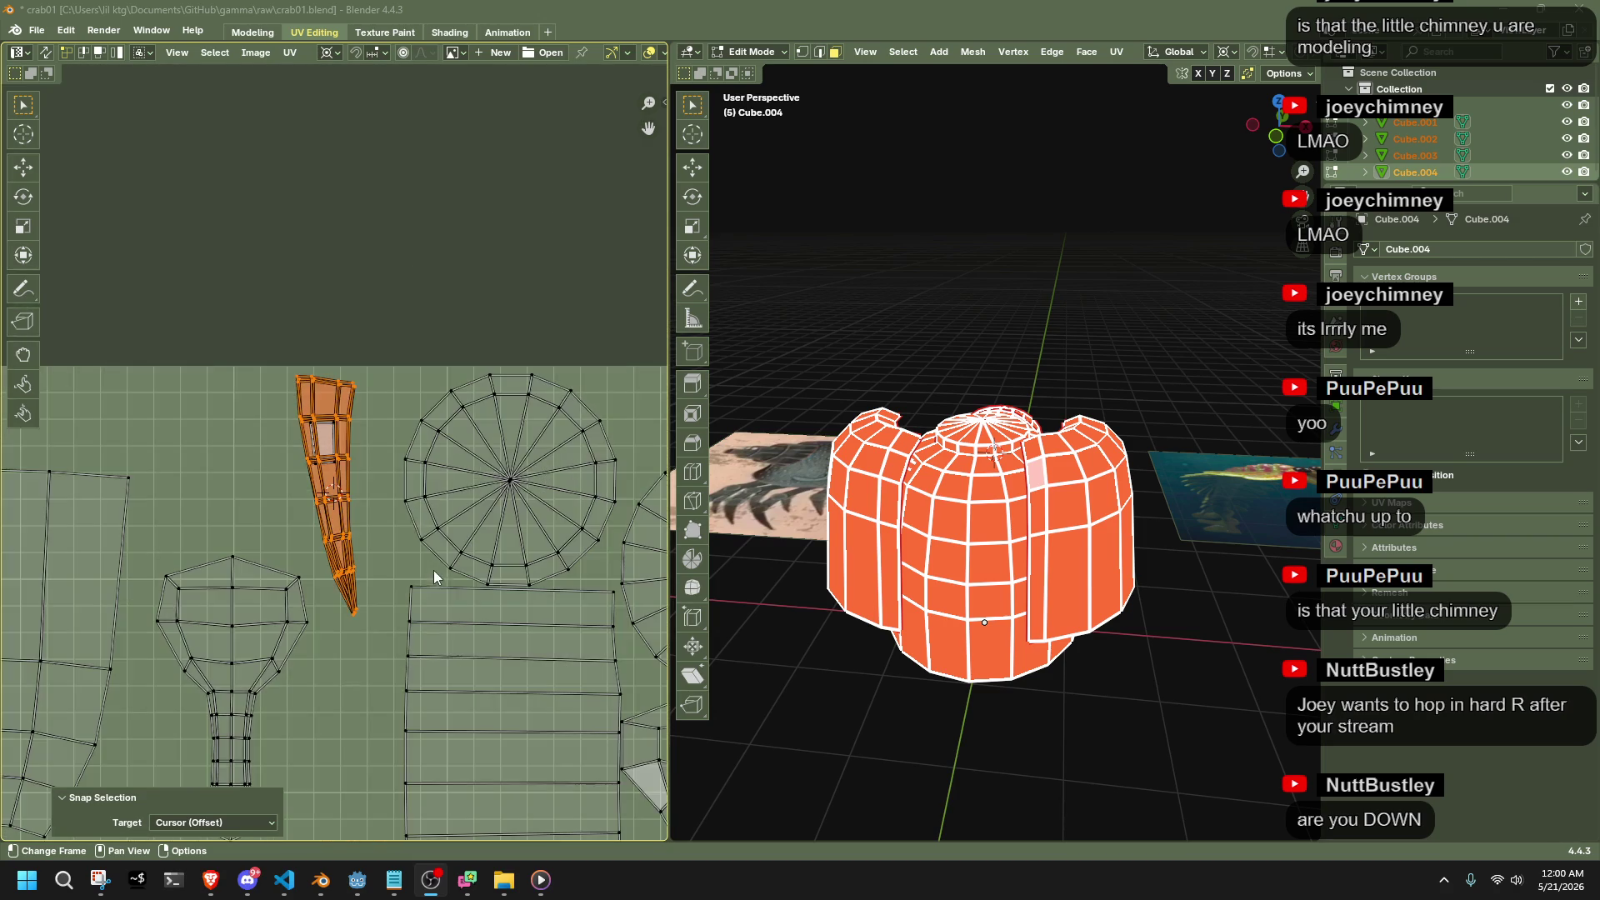
click(348, 453)
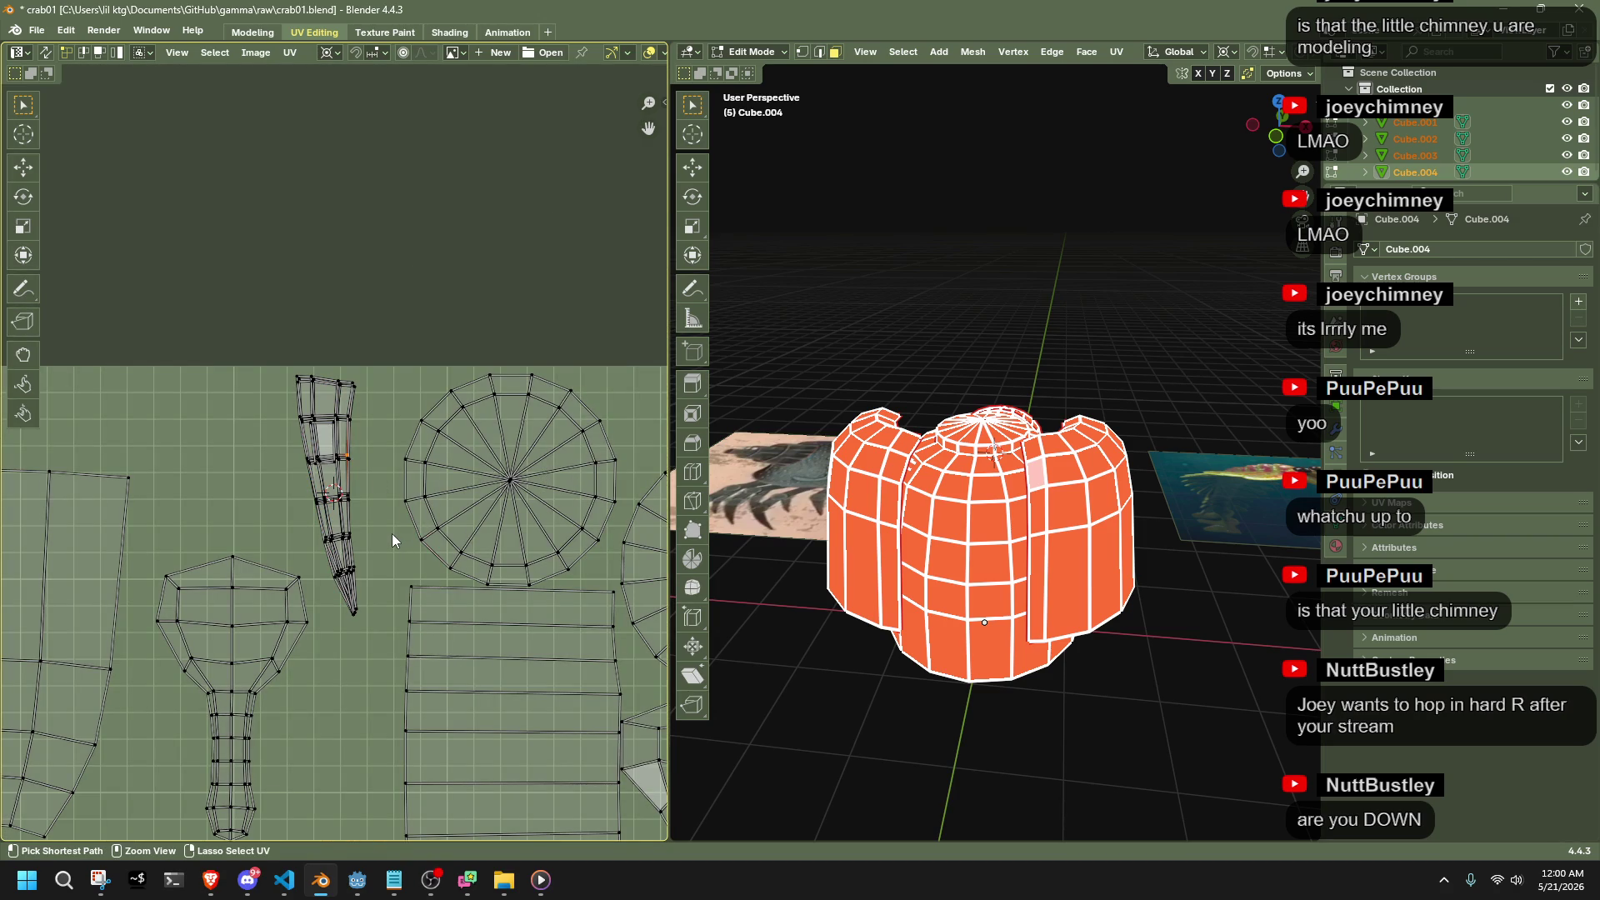
key(ctrl+l)
key(ctrl+z)
key(ctrl+z)
key(ctrl+z)
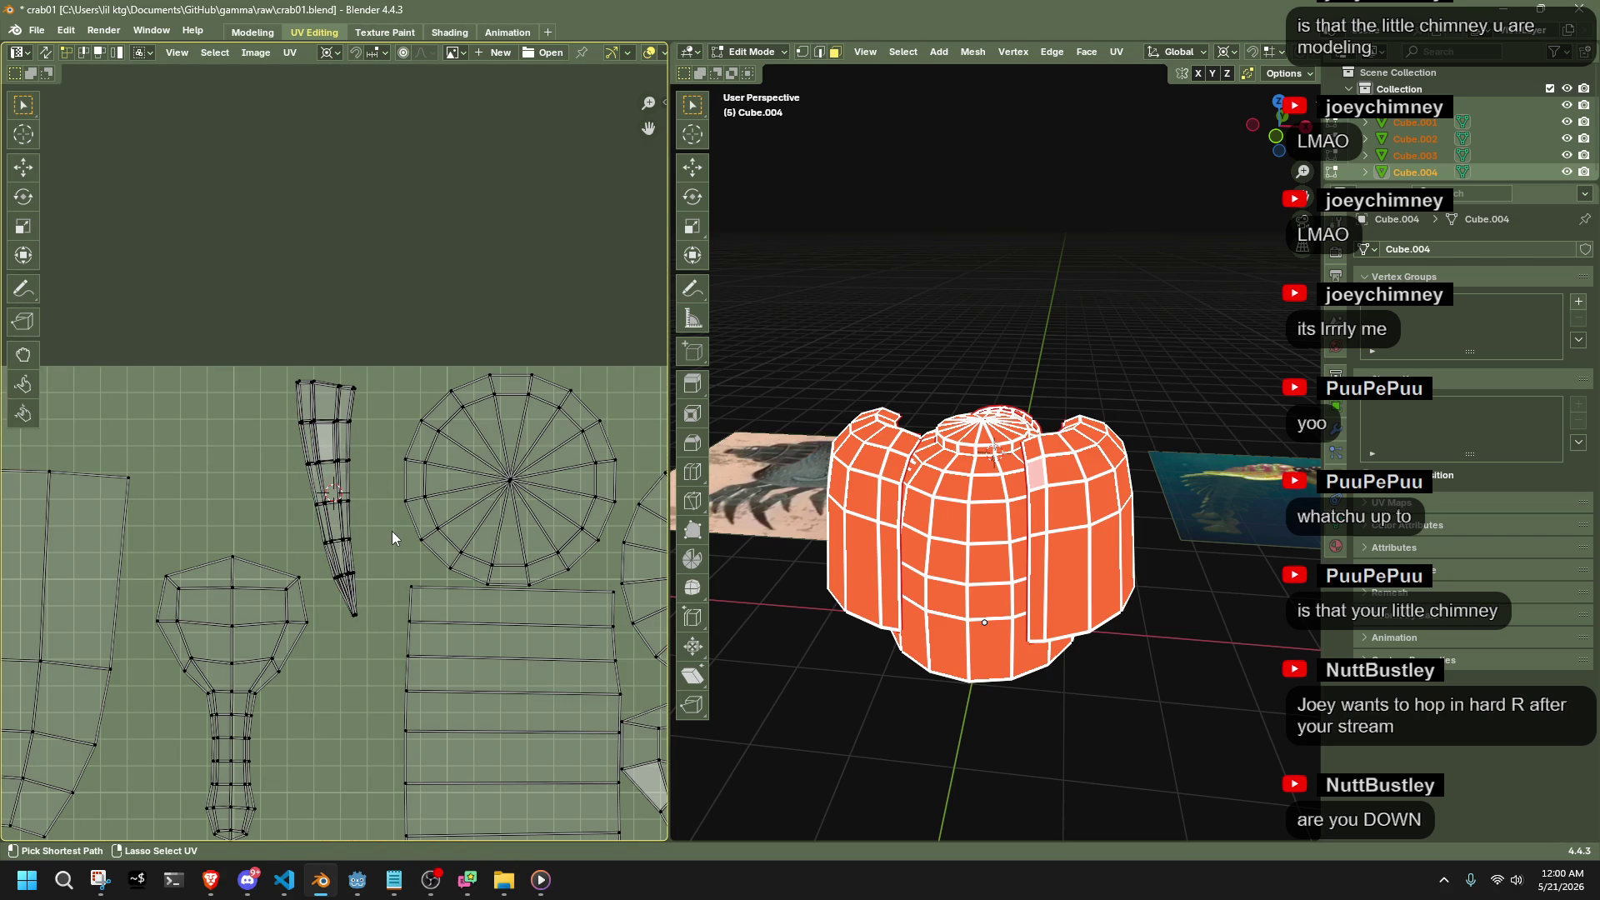
key(ctrl+l)
key(KP_Decimal)
scroll(387, 612, up, 5)
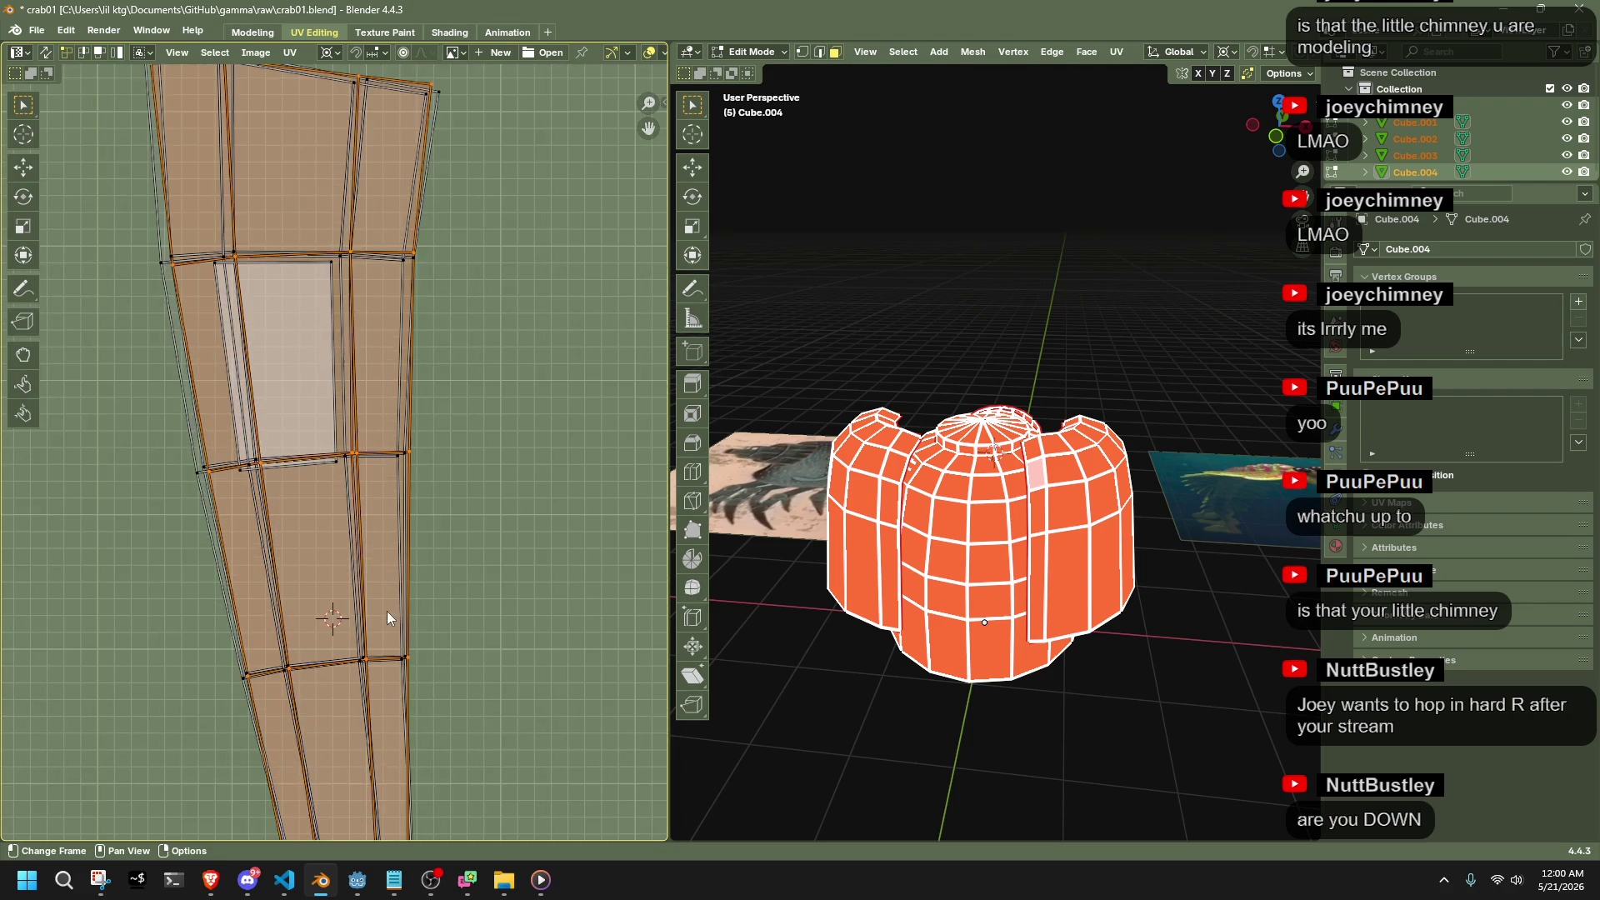
Select points on the island's right edge and scale them around the median point
drag(400, 708, 450, 726)
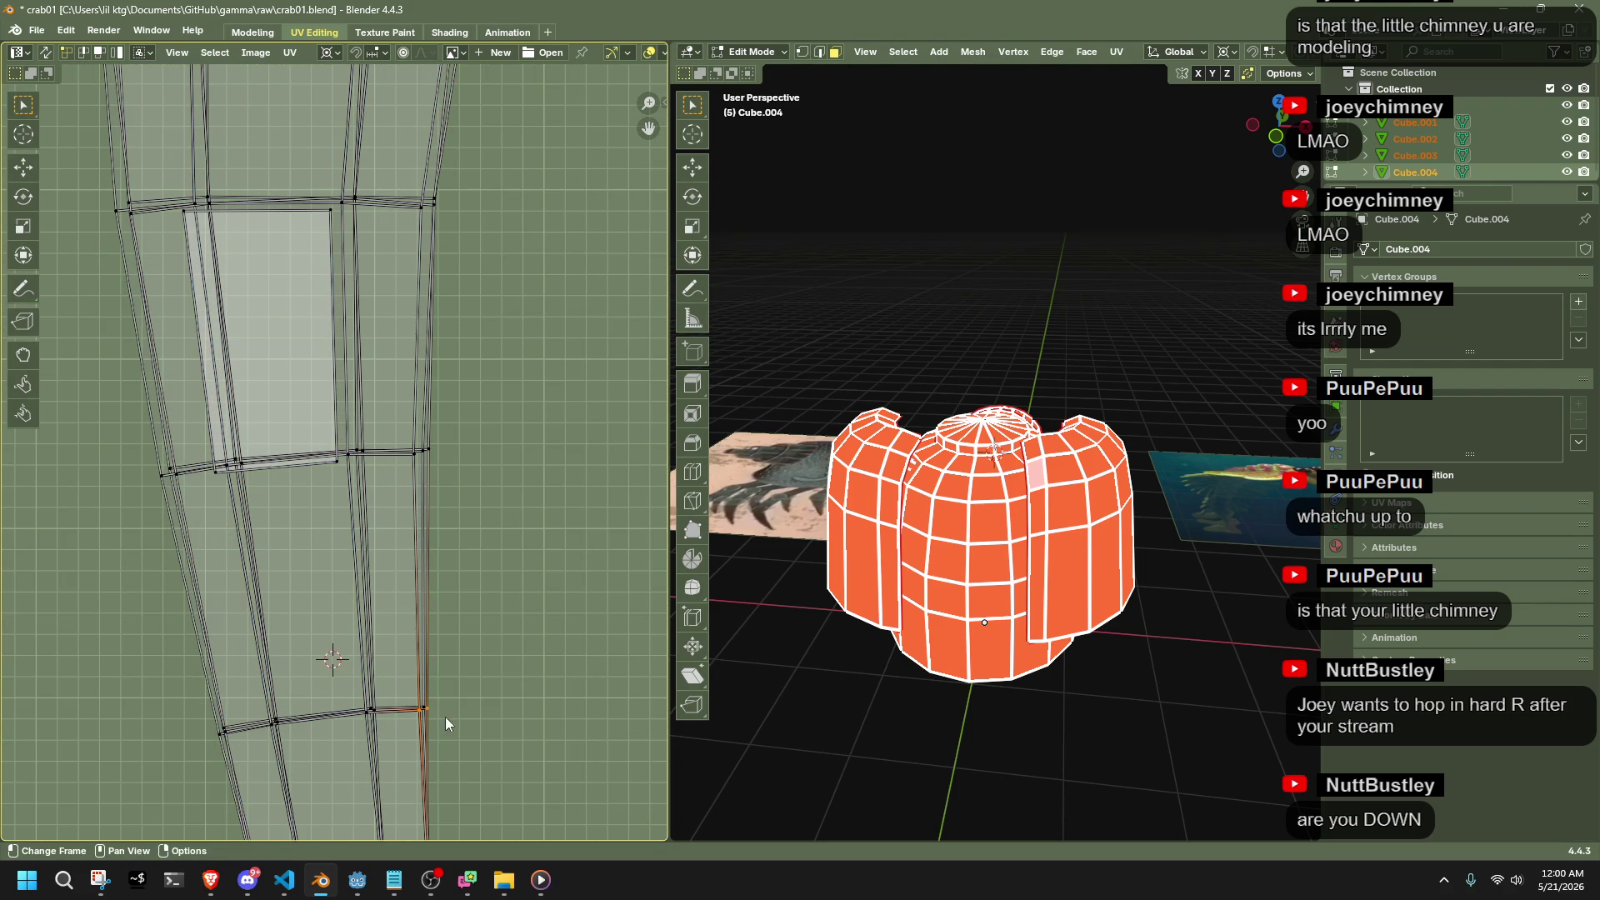
click(427, 667)
click(331, 53)
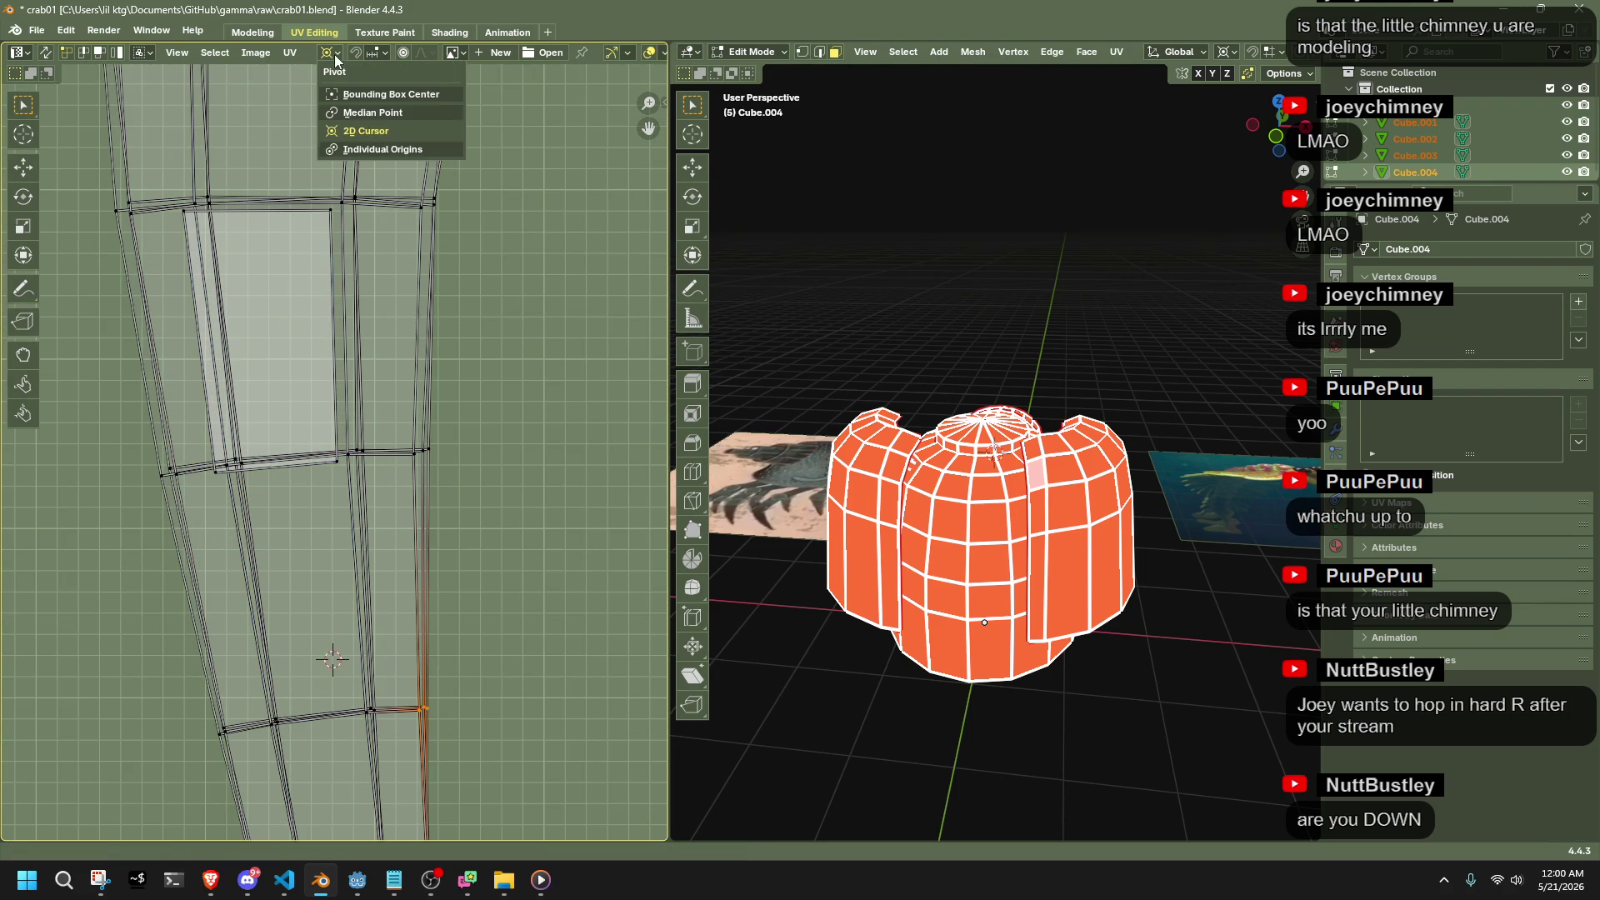
click(375, 120)
key(s)
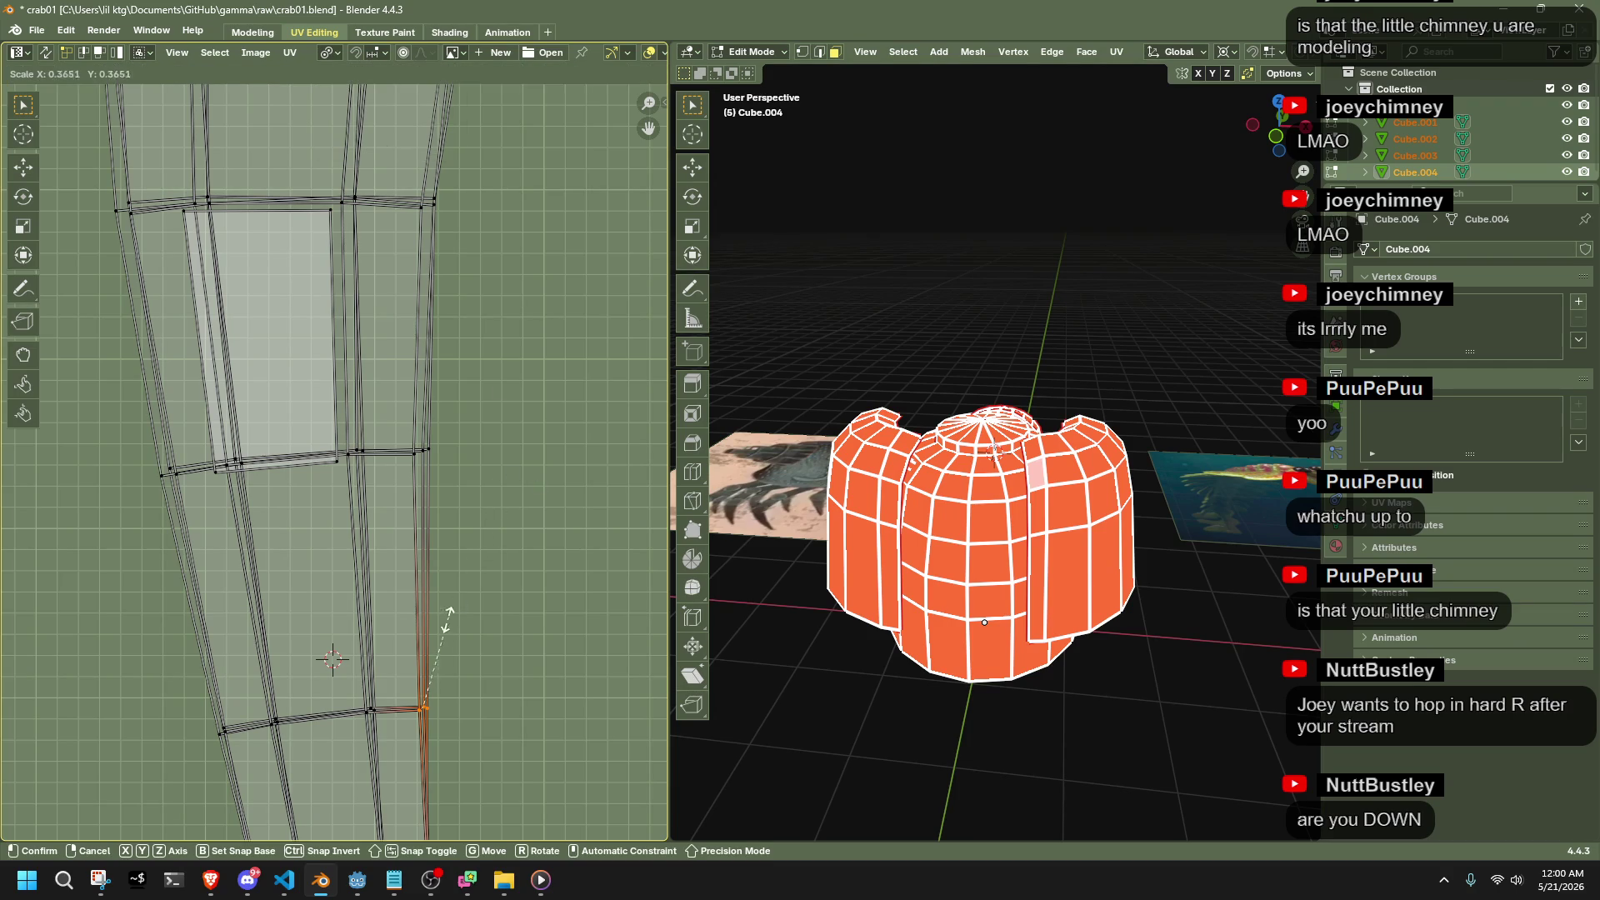
click(391, 706)
click(458, 733)
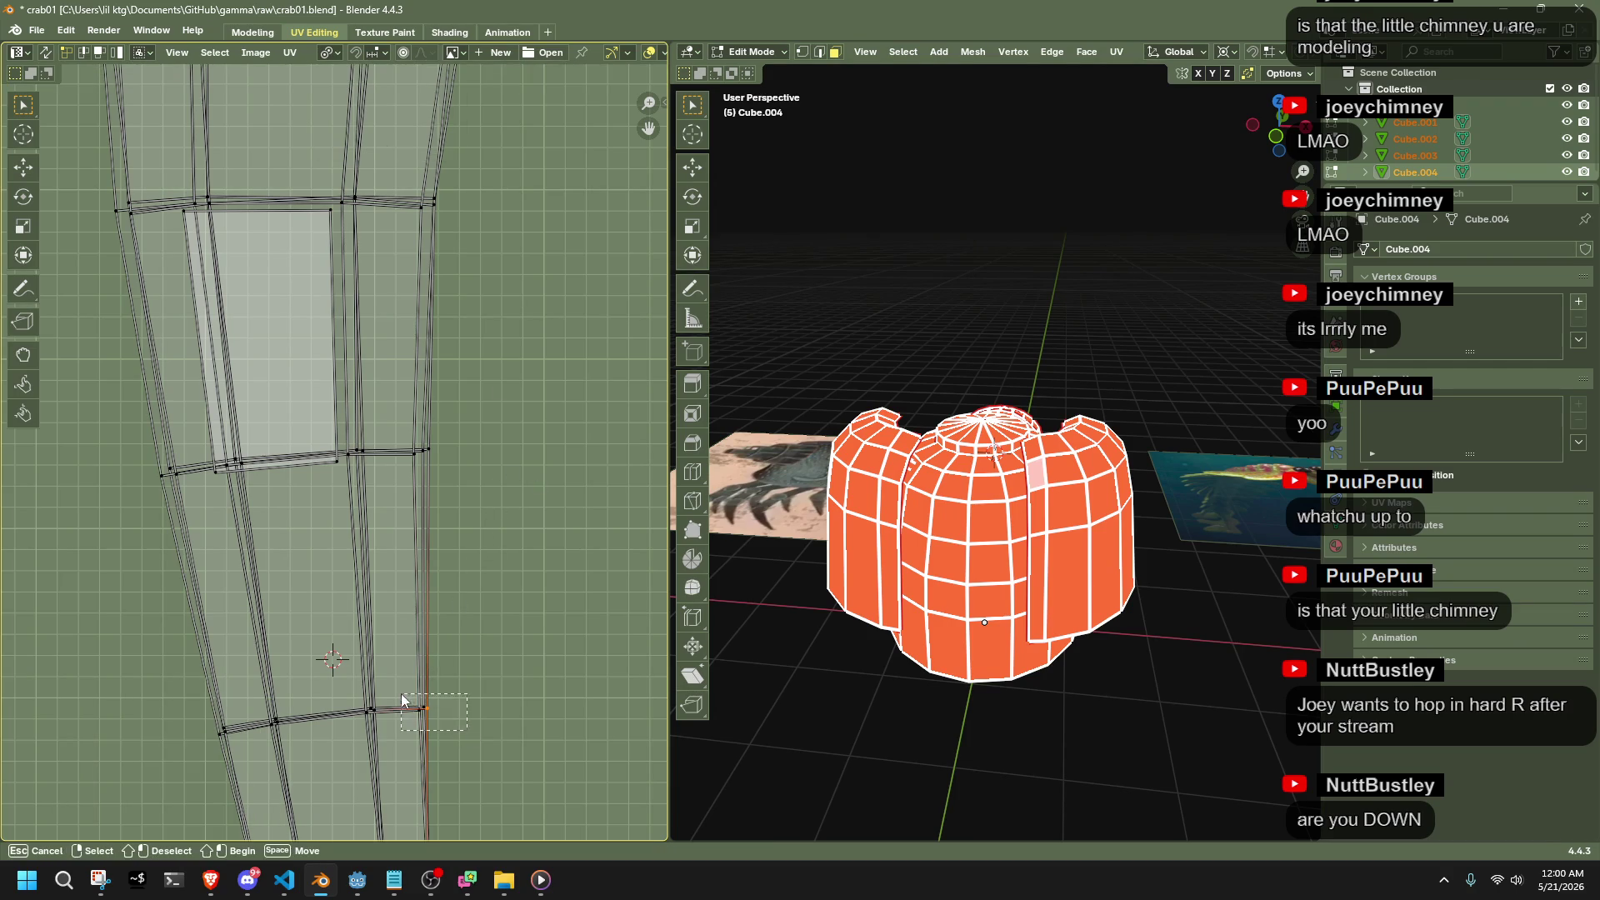
Scale the lower-right UV edge to 0 on X and Y around the median point
click(324, 54)
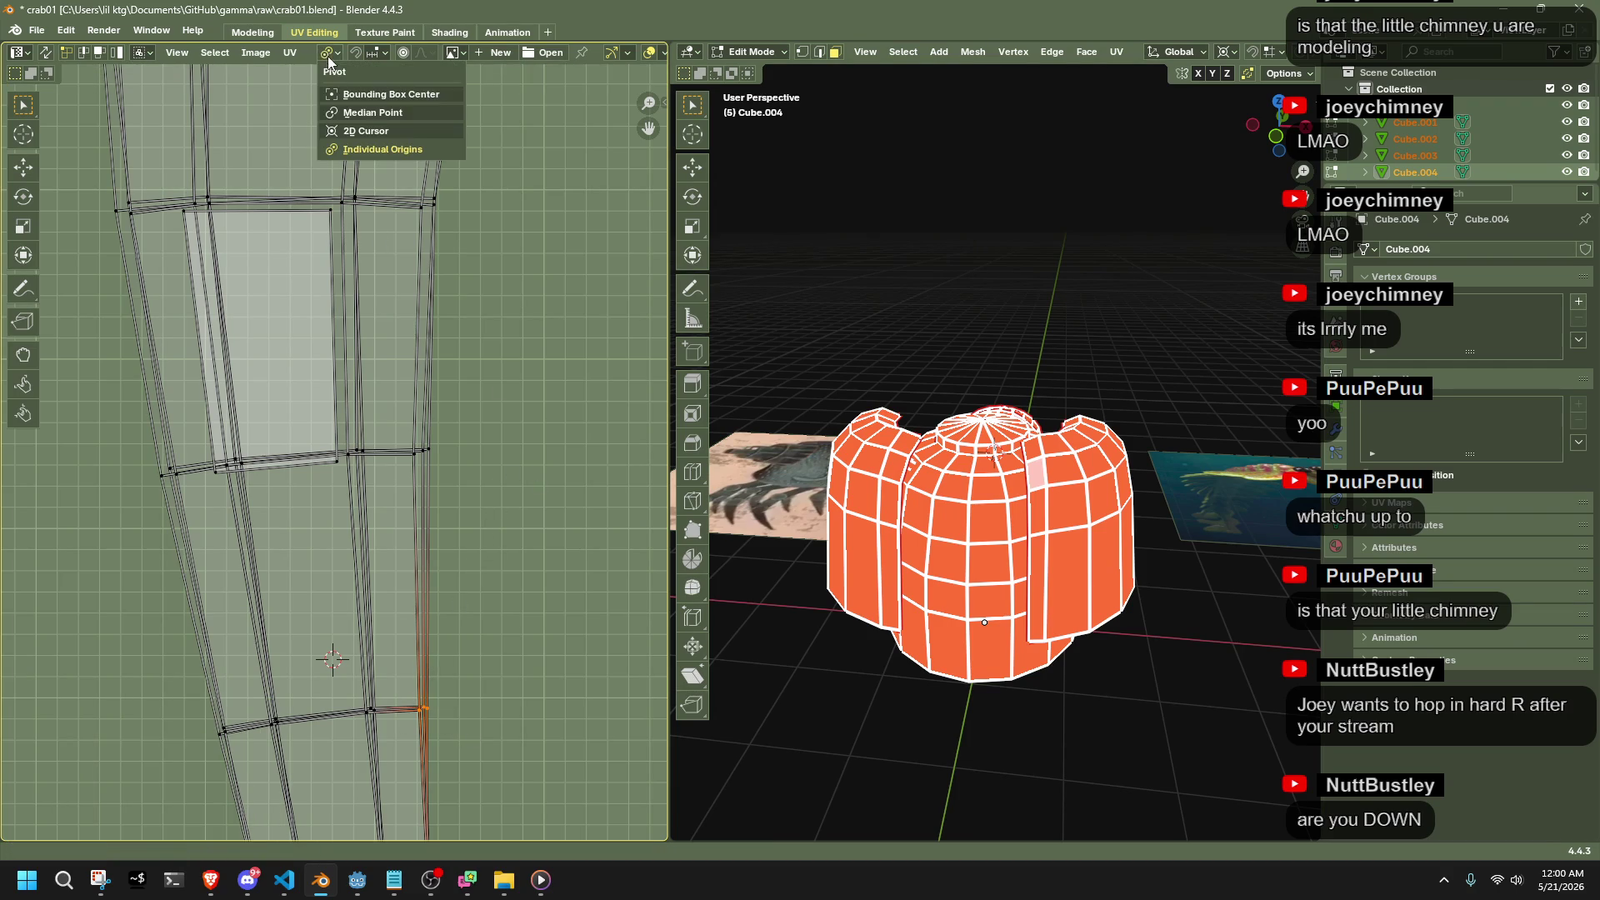
click(366, 115)
key(s)
click(408, 679)
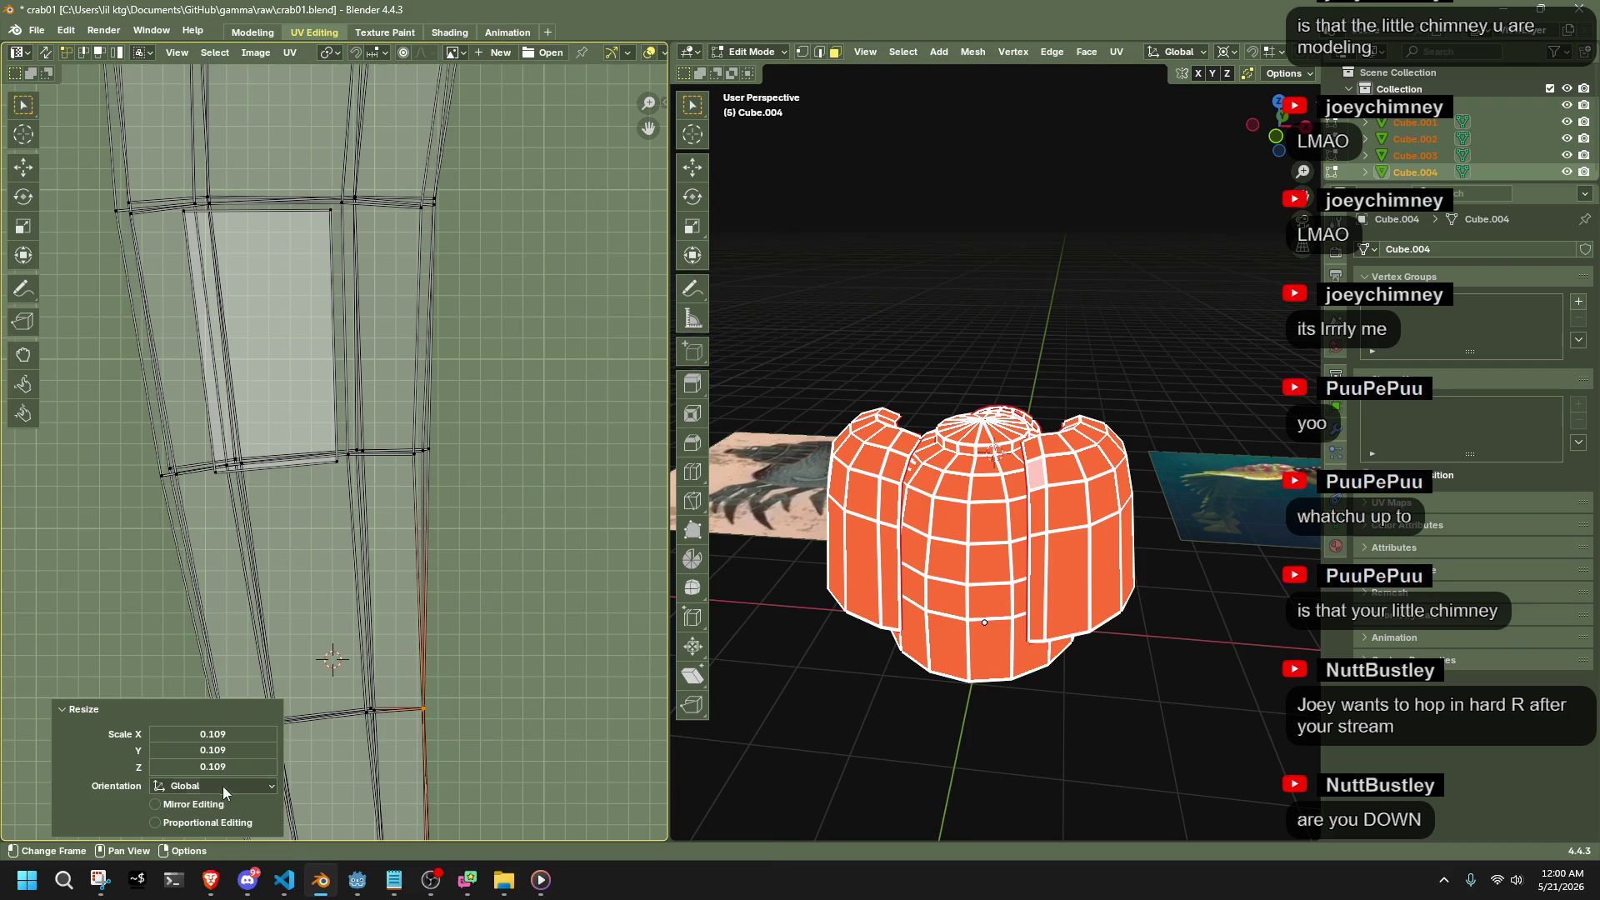
click(228, 736)
text(0)
key(Tab)
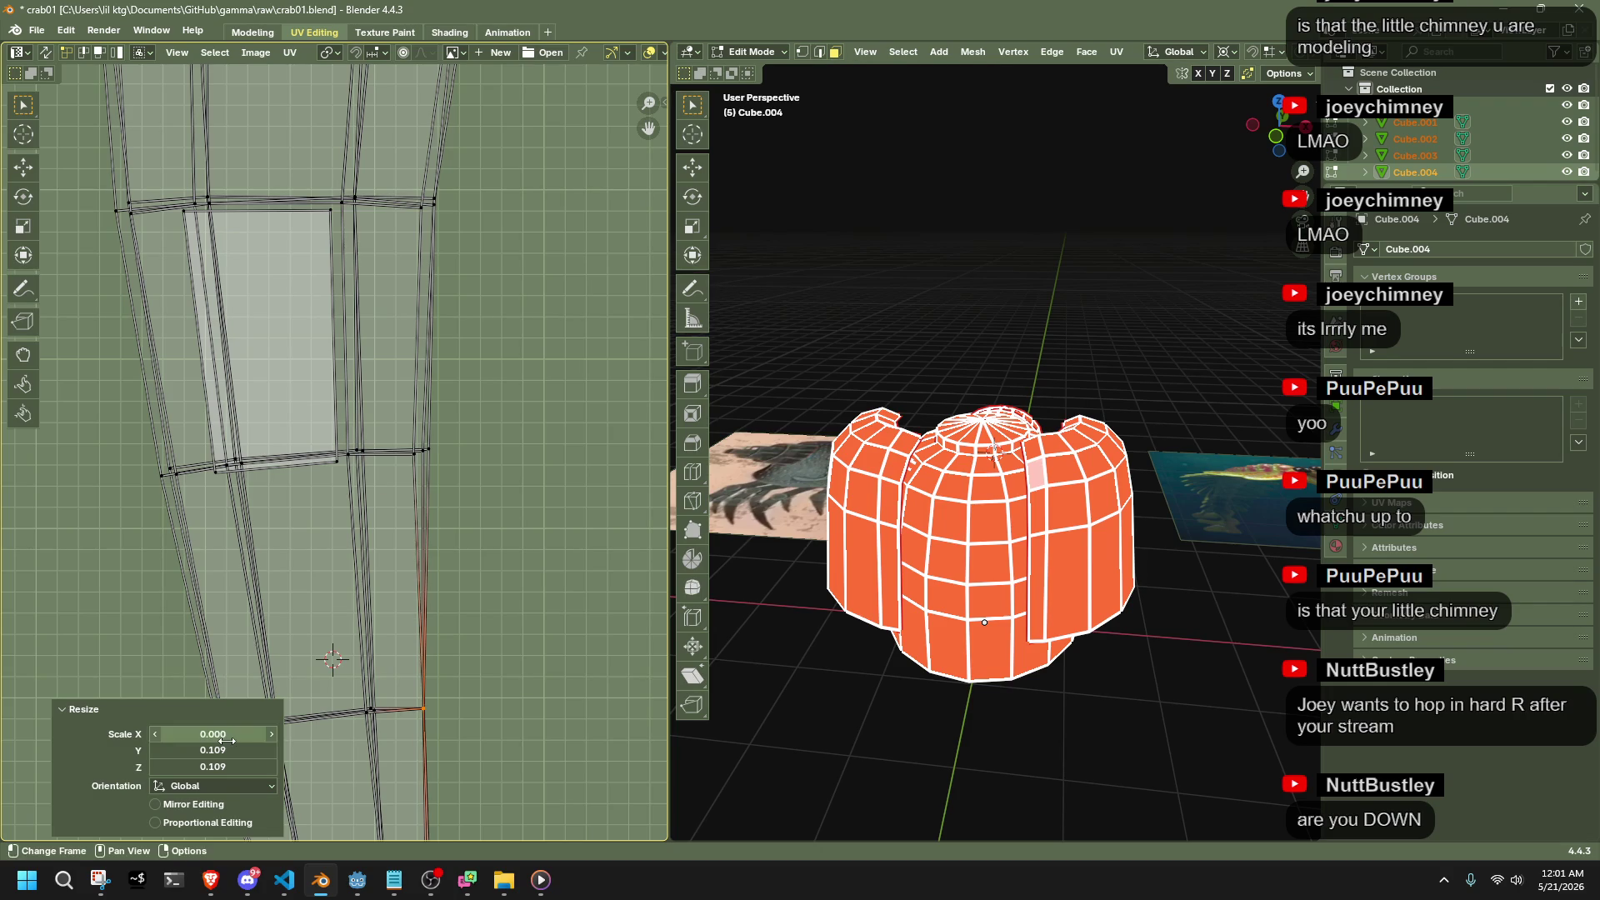
text(0)
key(Return)
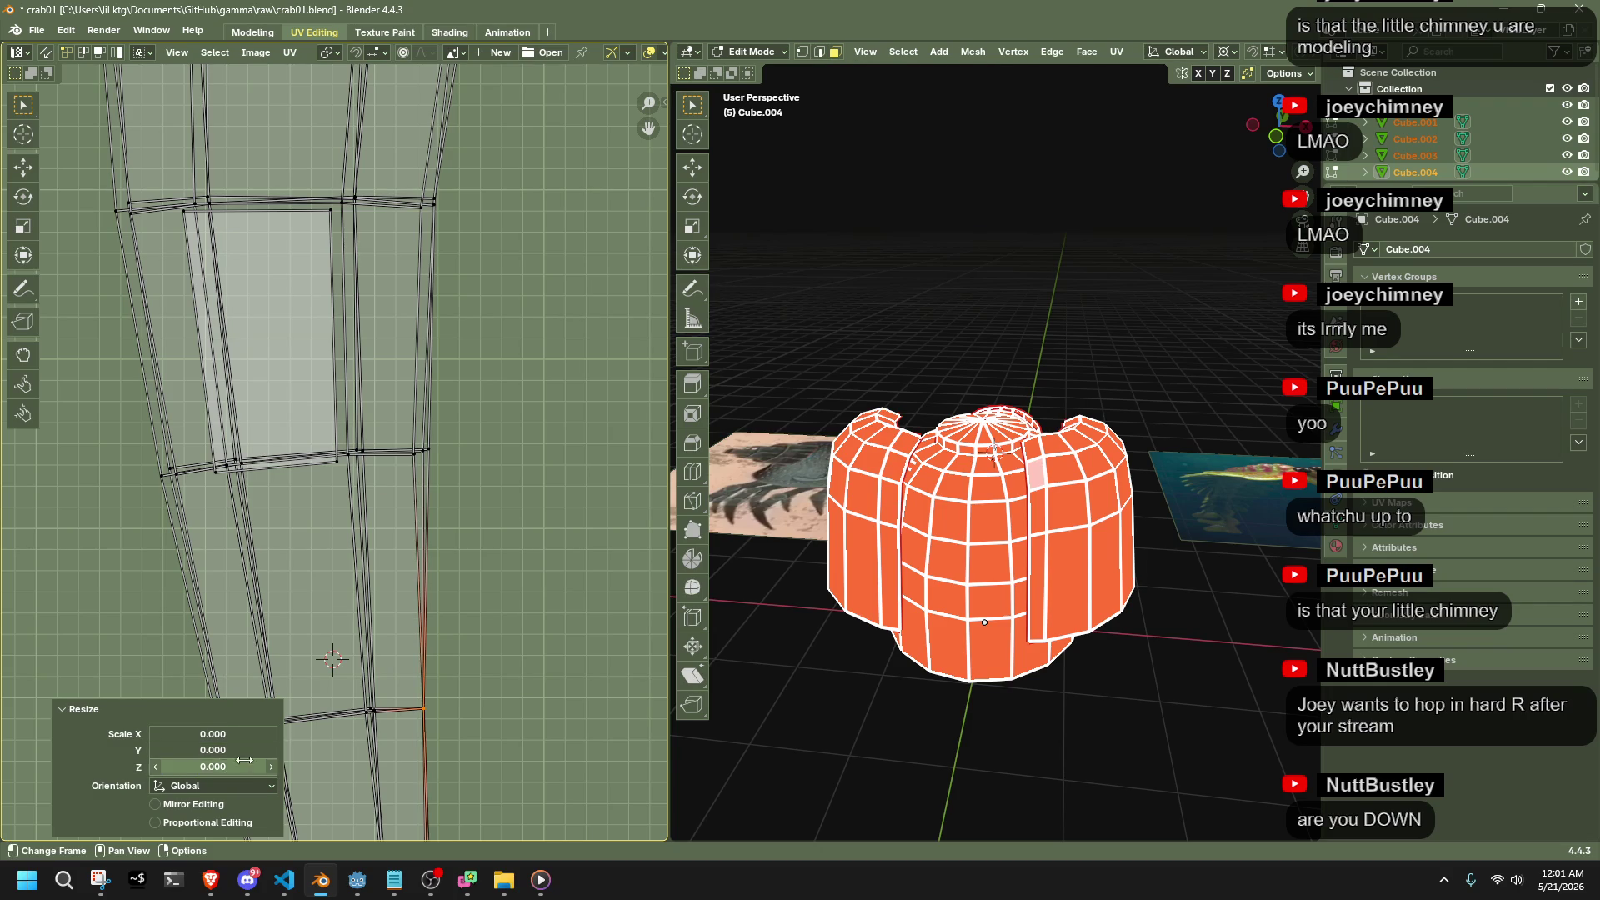
Select the small rectangular UV island at the strip's lower right
drag(360, 697, 397, 740)
click(294, 738)
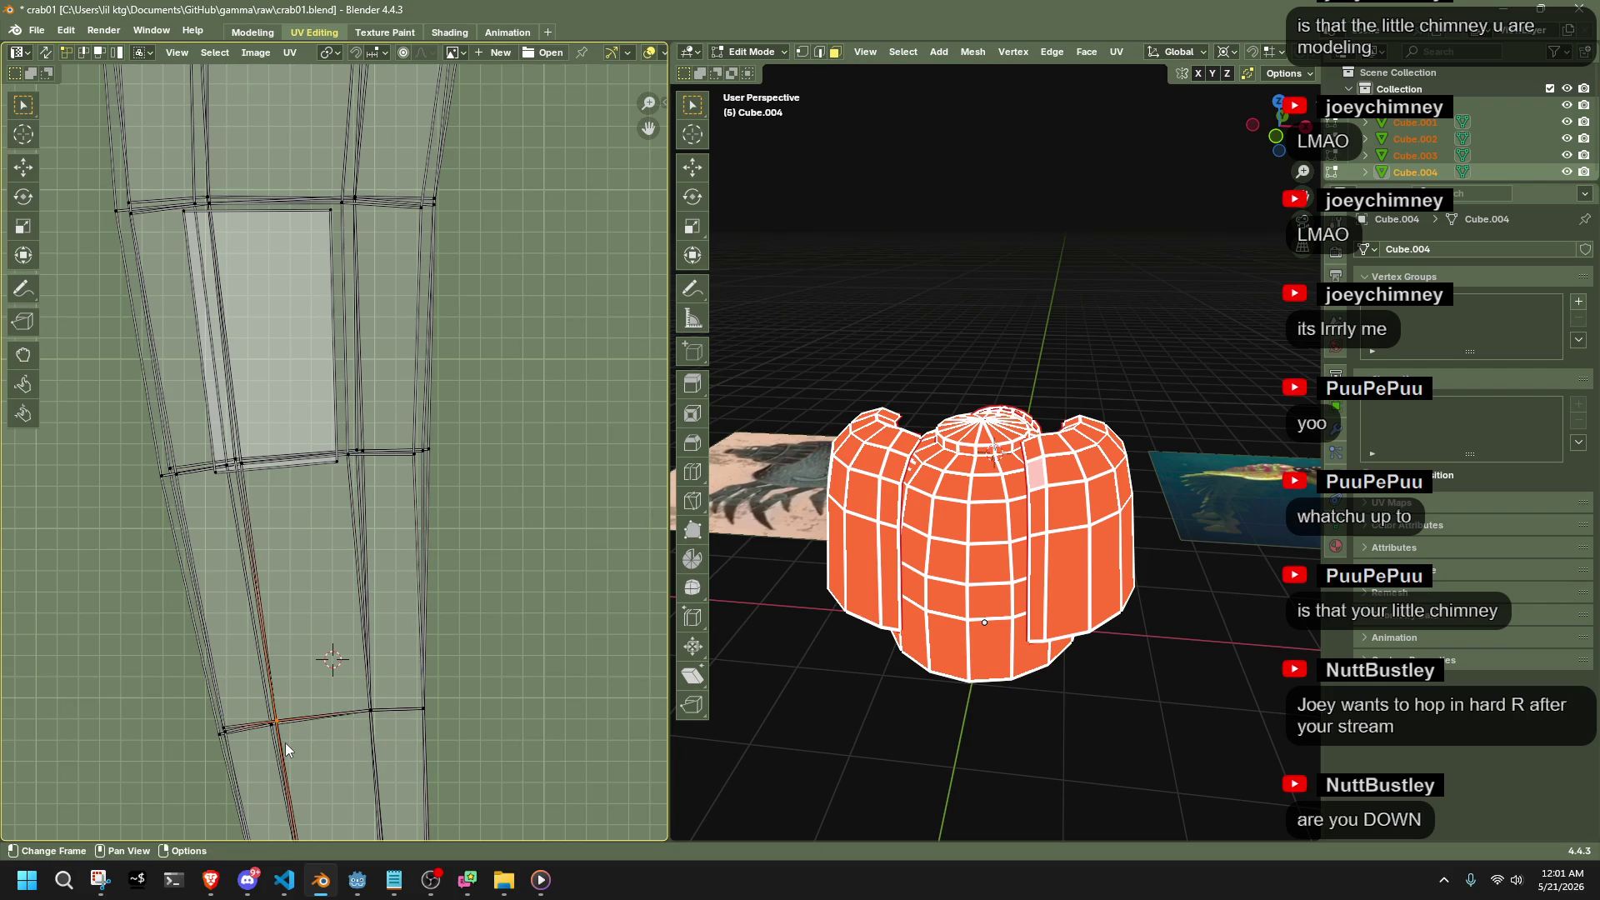
shift+click(238, 727)
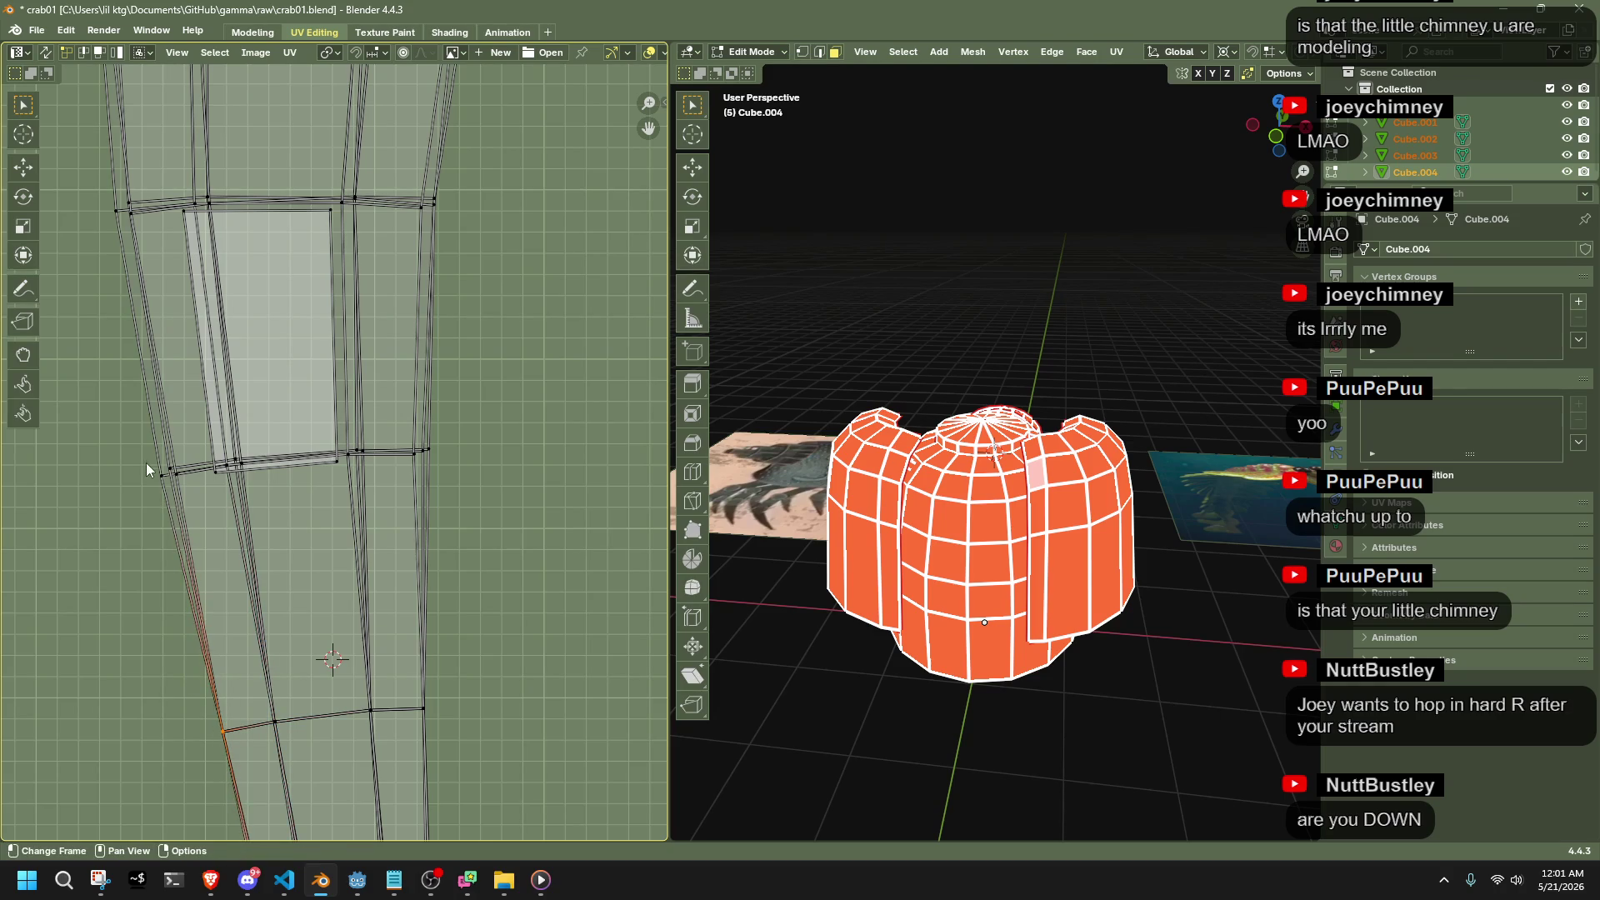
click(192, 526)
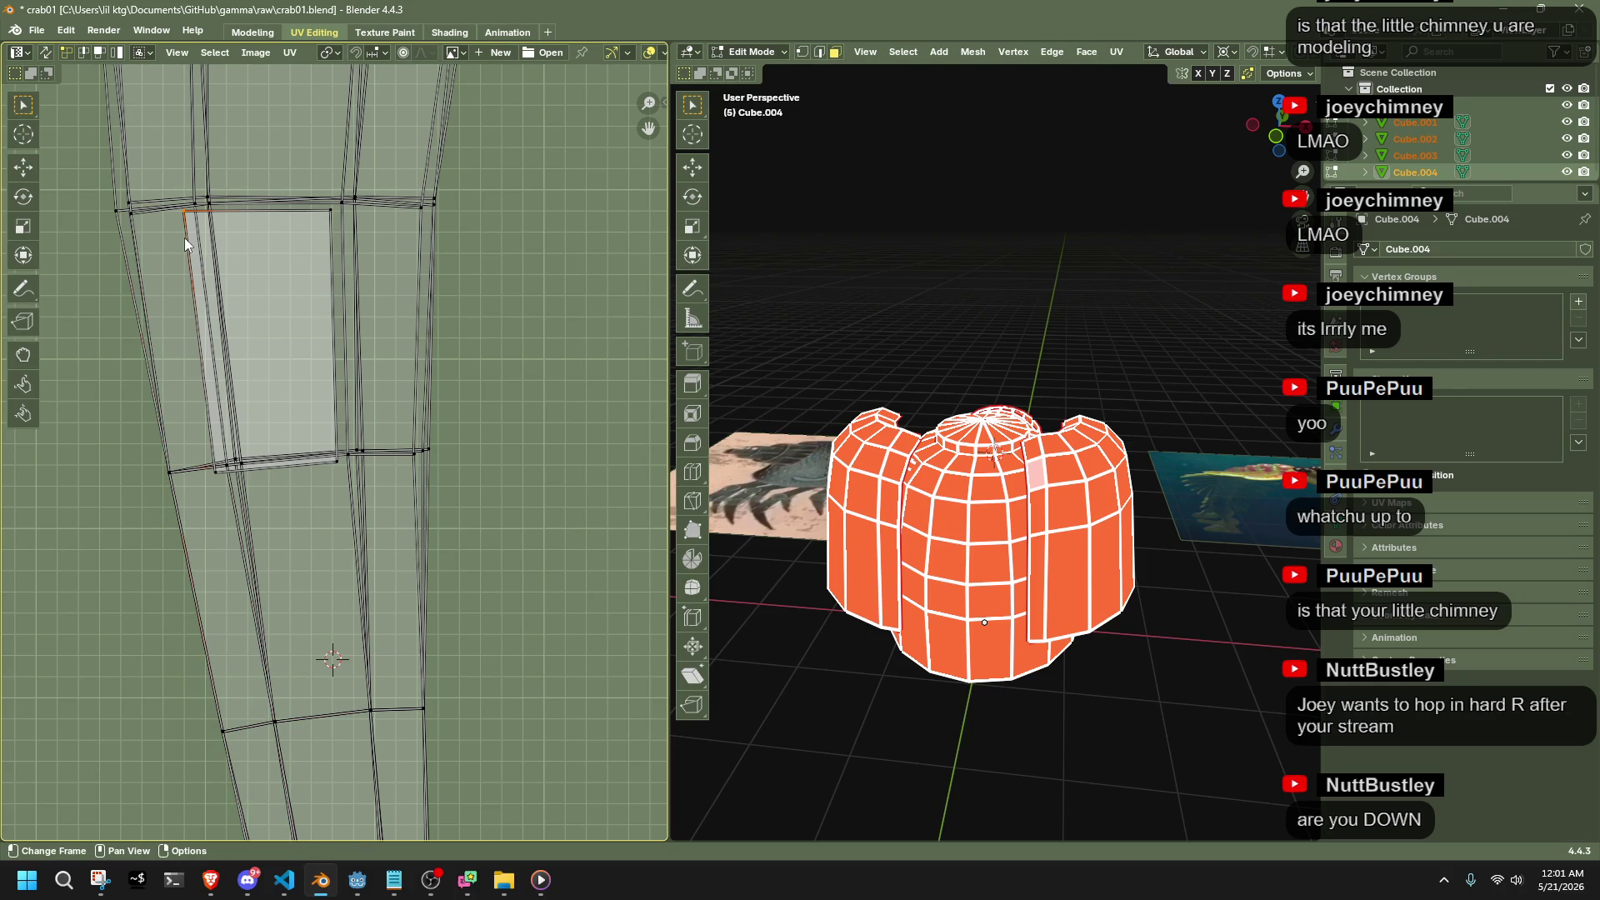
key(l)
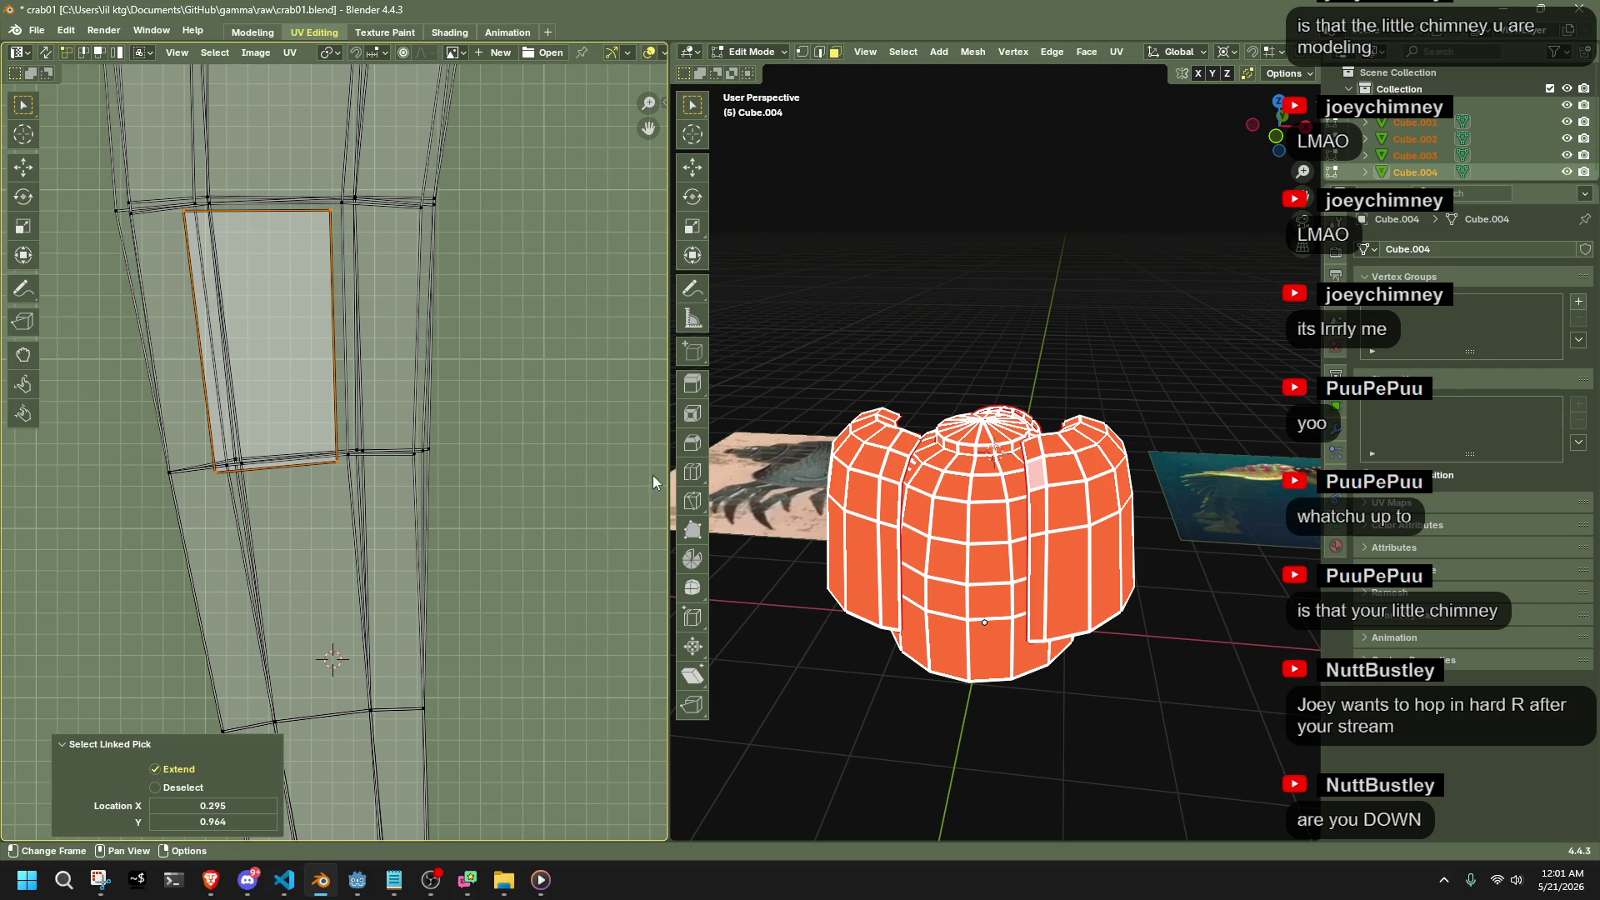
scroll(465, 324, down, 3)
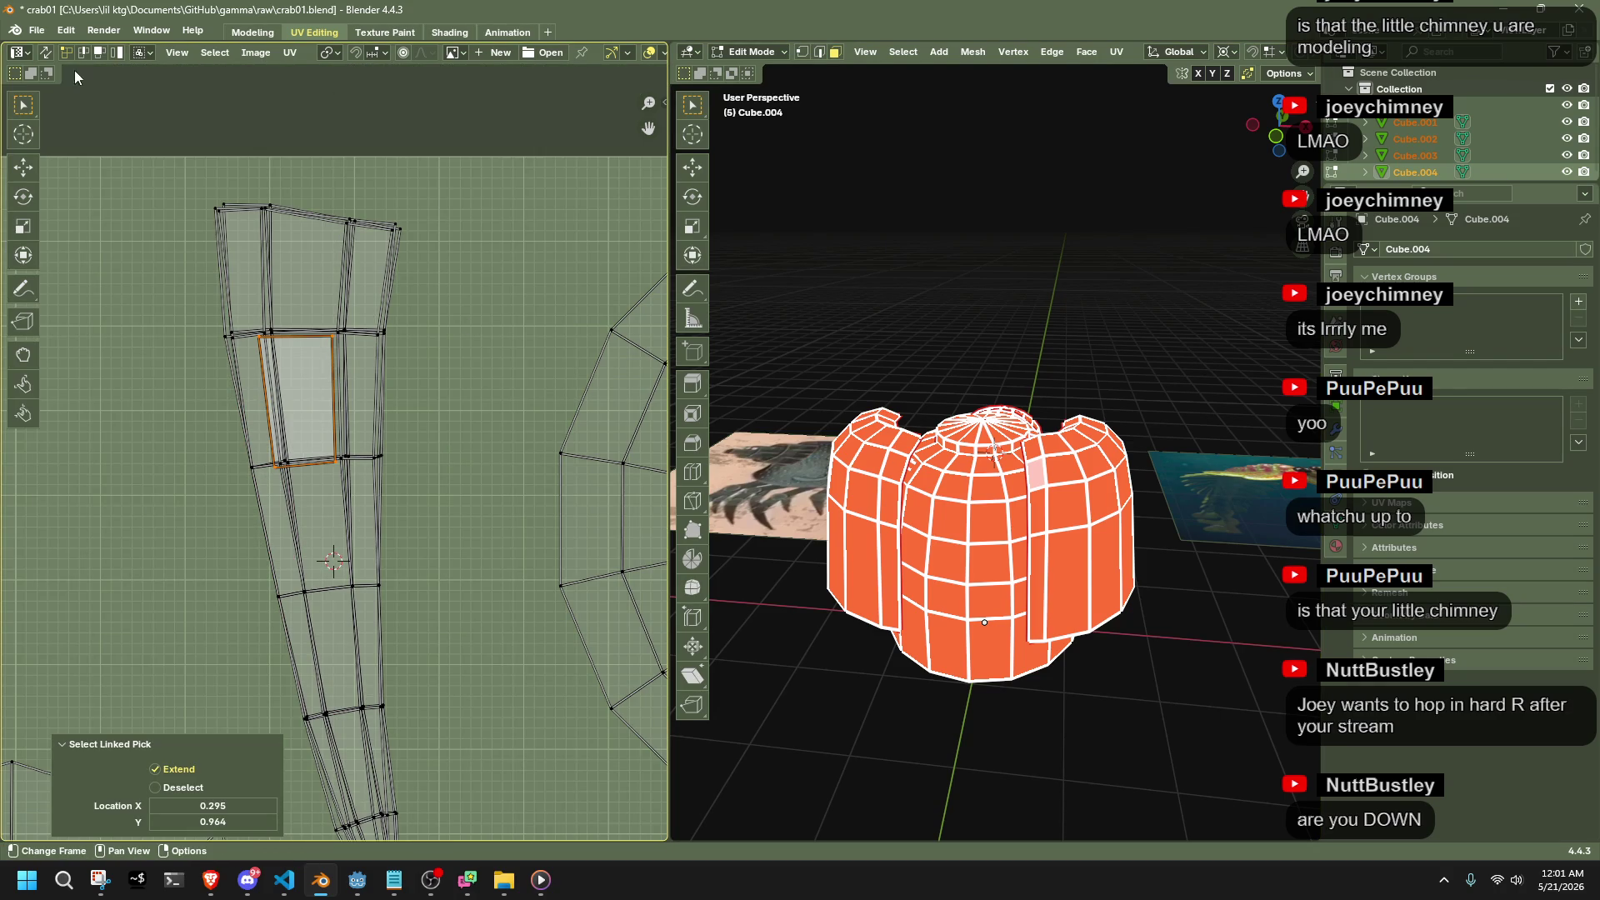
Enable UV Sync Selection and move the single rectangular face beside the long strip
click(45, 52)
click(304, 395)
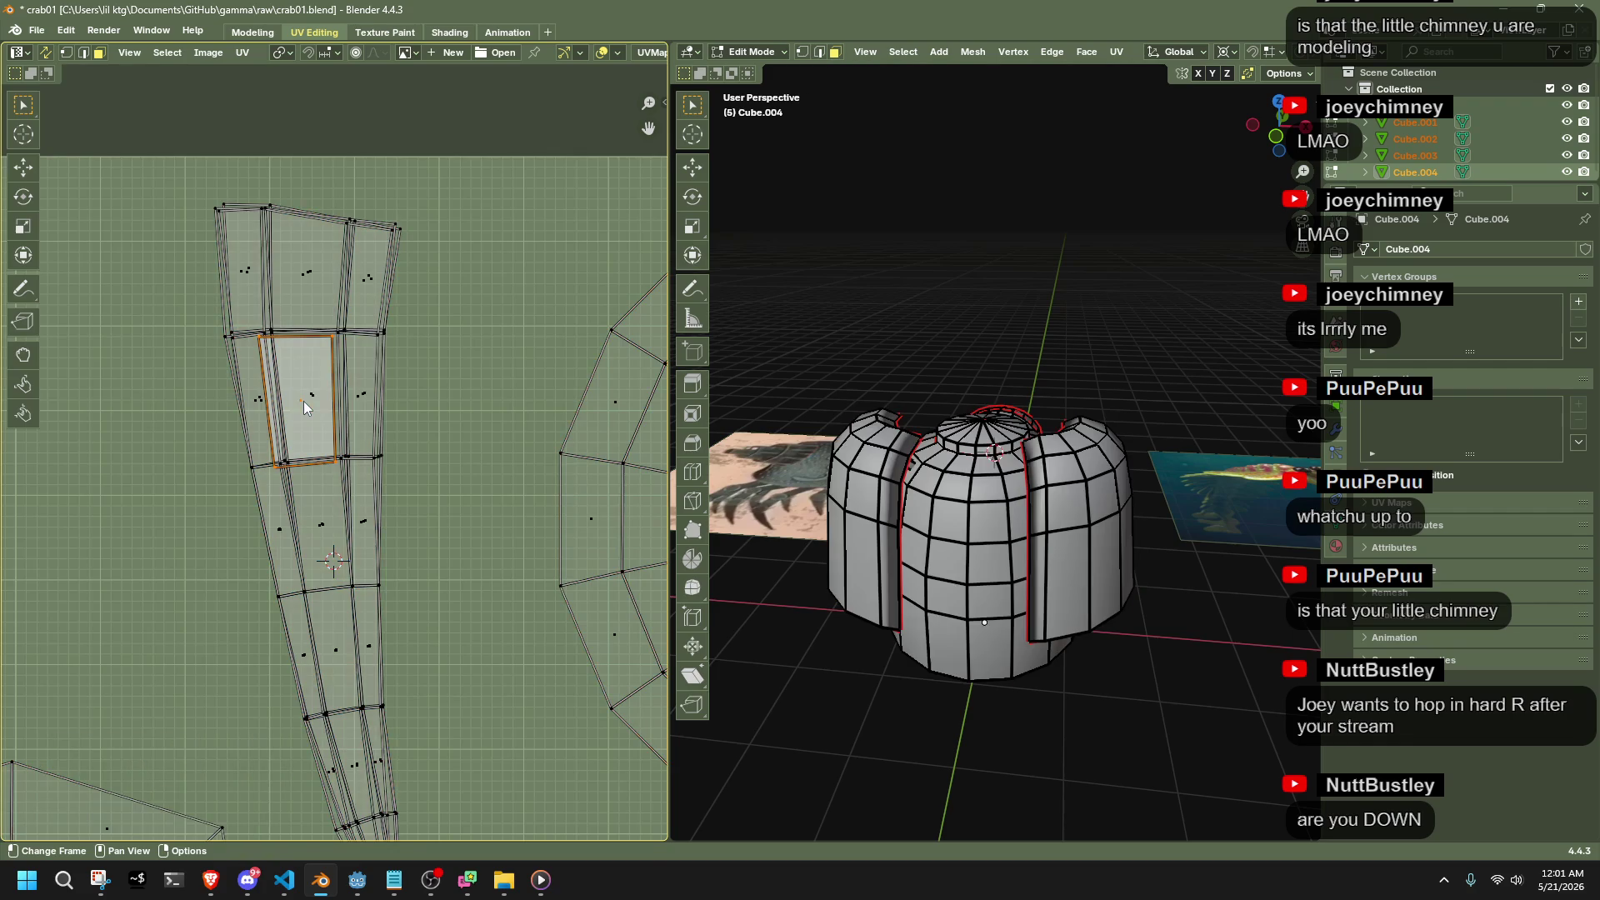
key(g)
click(559, 395)
Orbit and zoom the 3D viewport to the claw and select a claw face
mouse_move(991, 583)
middle_down()
mouse_move(980, 452)
mouse_move(975, 493)
middle_up()
key(g)
right_click(976, 492)
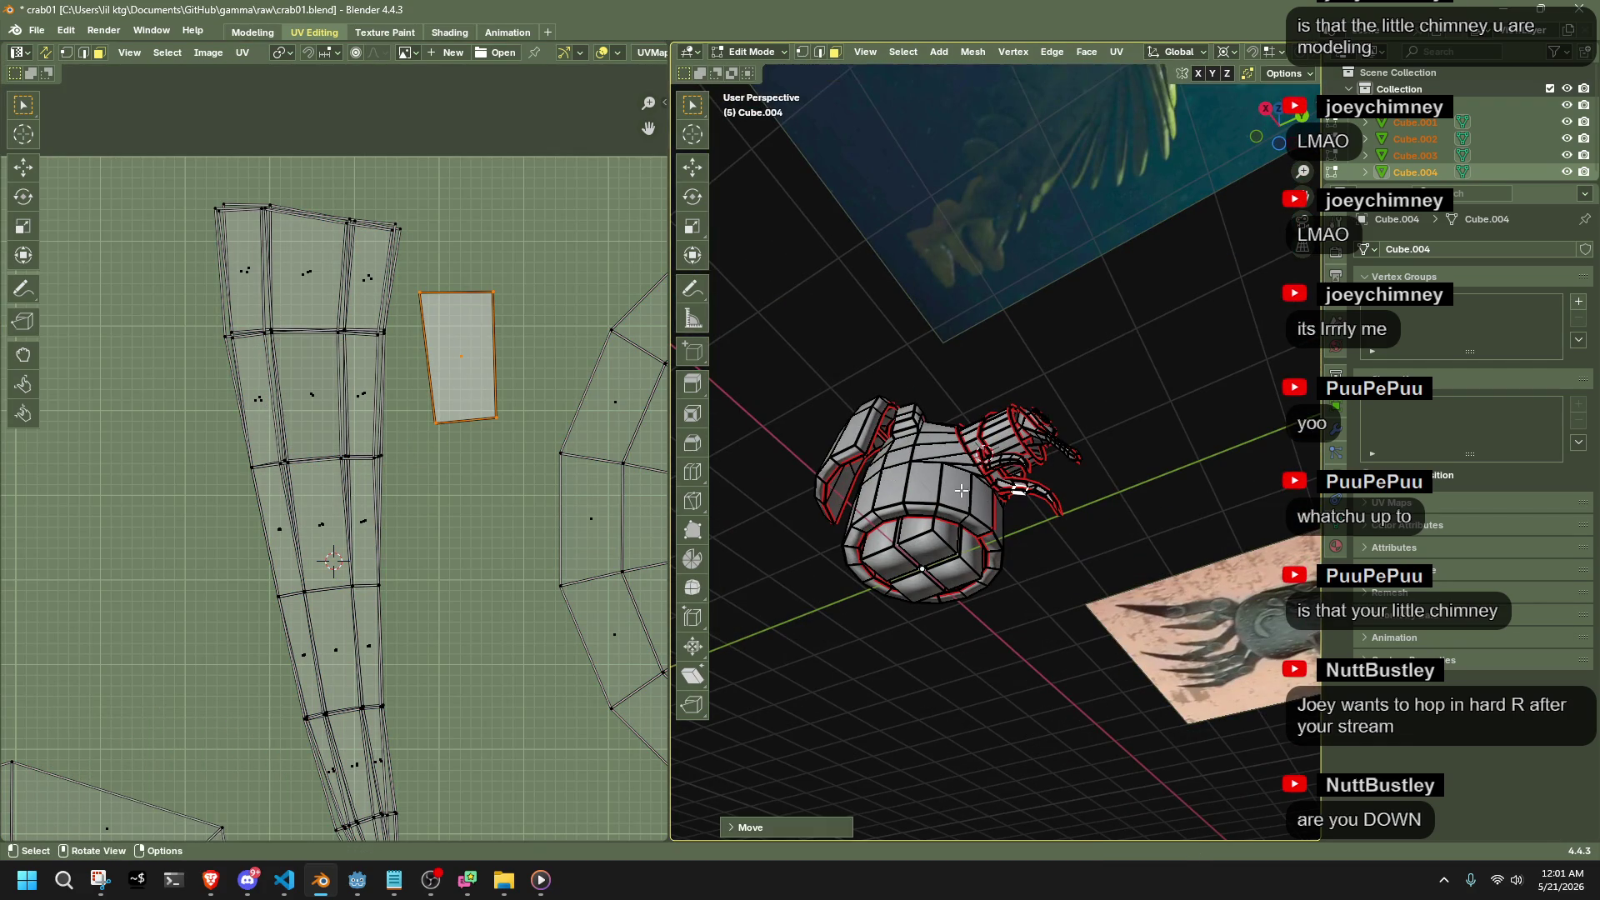
scroll(976, 492, up, 8)
scroll(433, 331, down, 6)
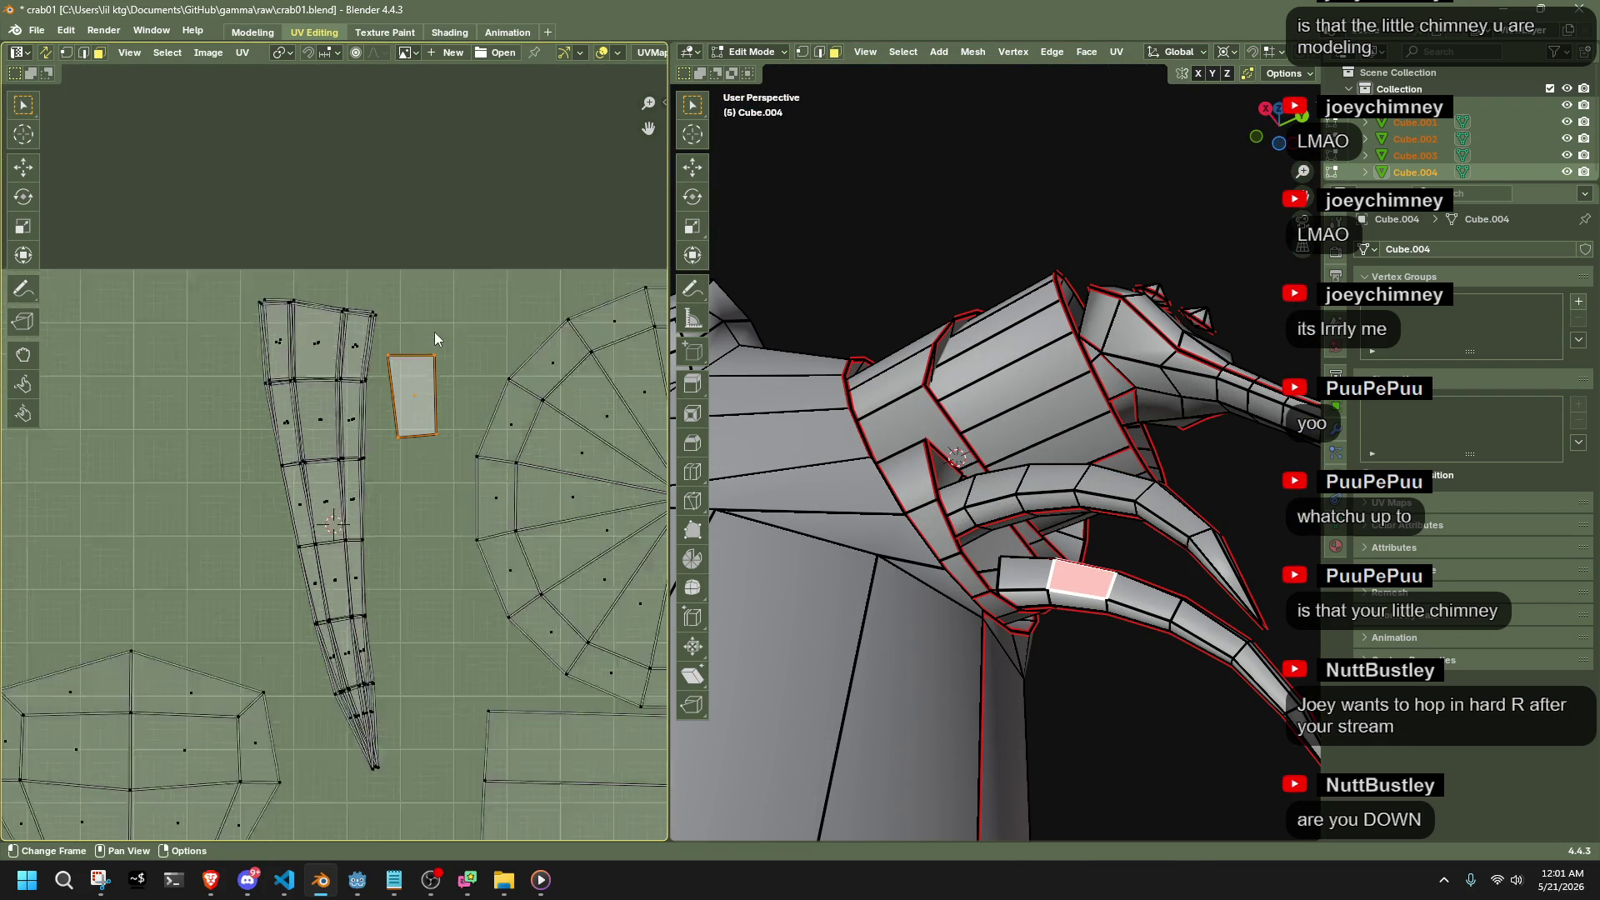
click(1127, 609)
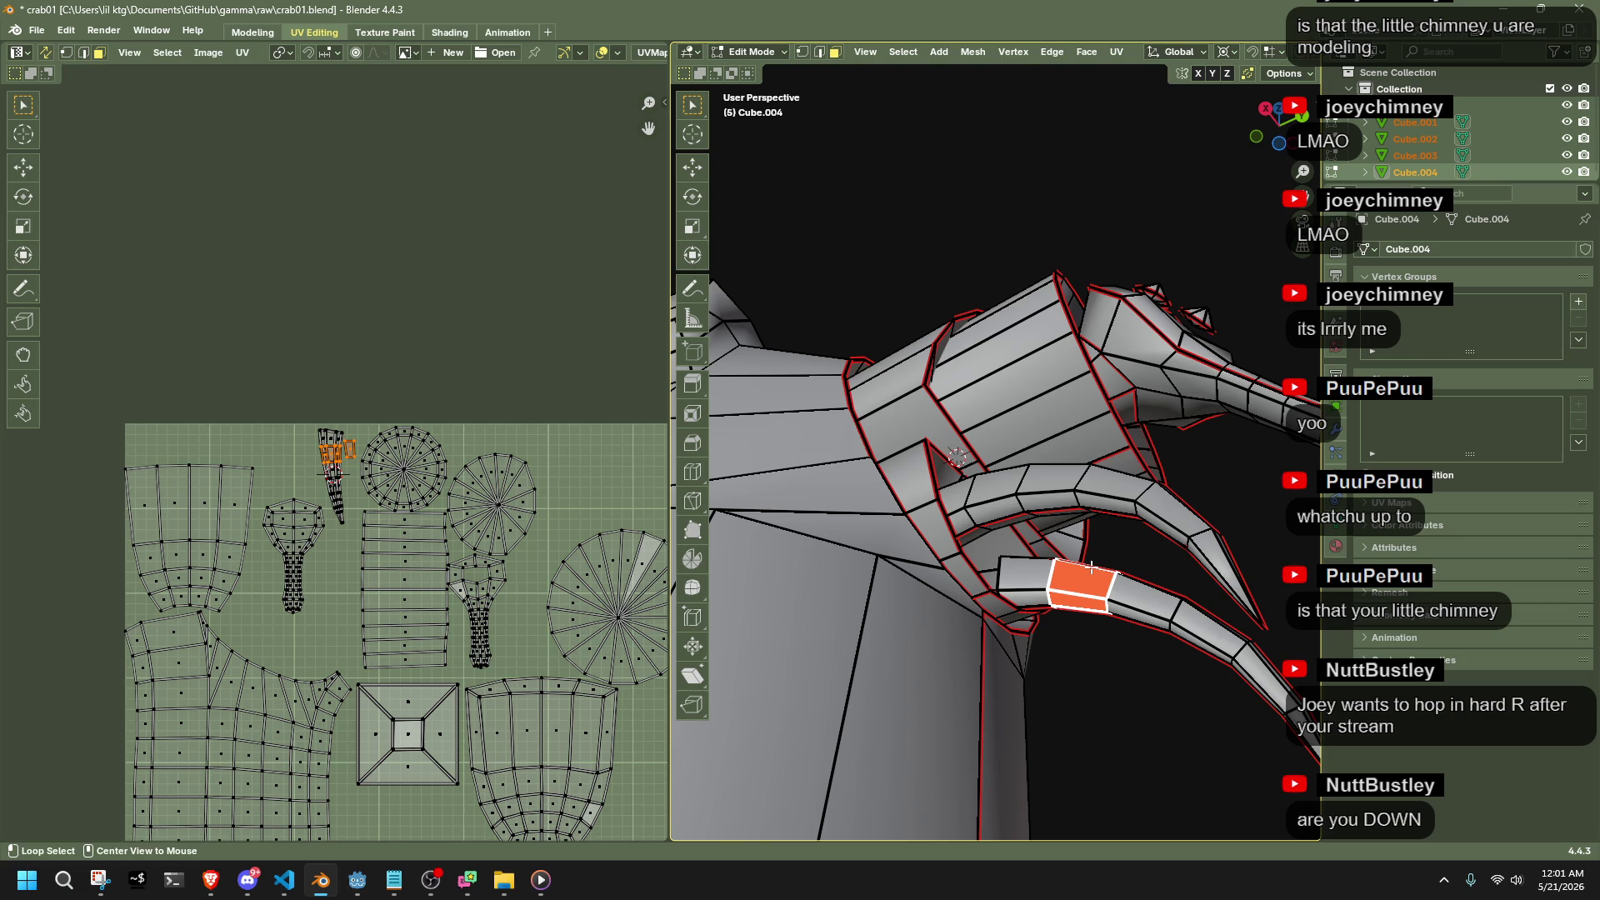
Select the lower, upper and left claws as linked geometry, orbiting between them
click(1149, 606)
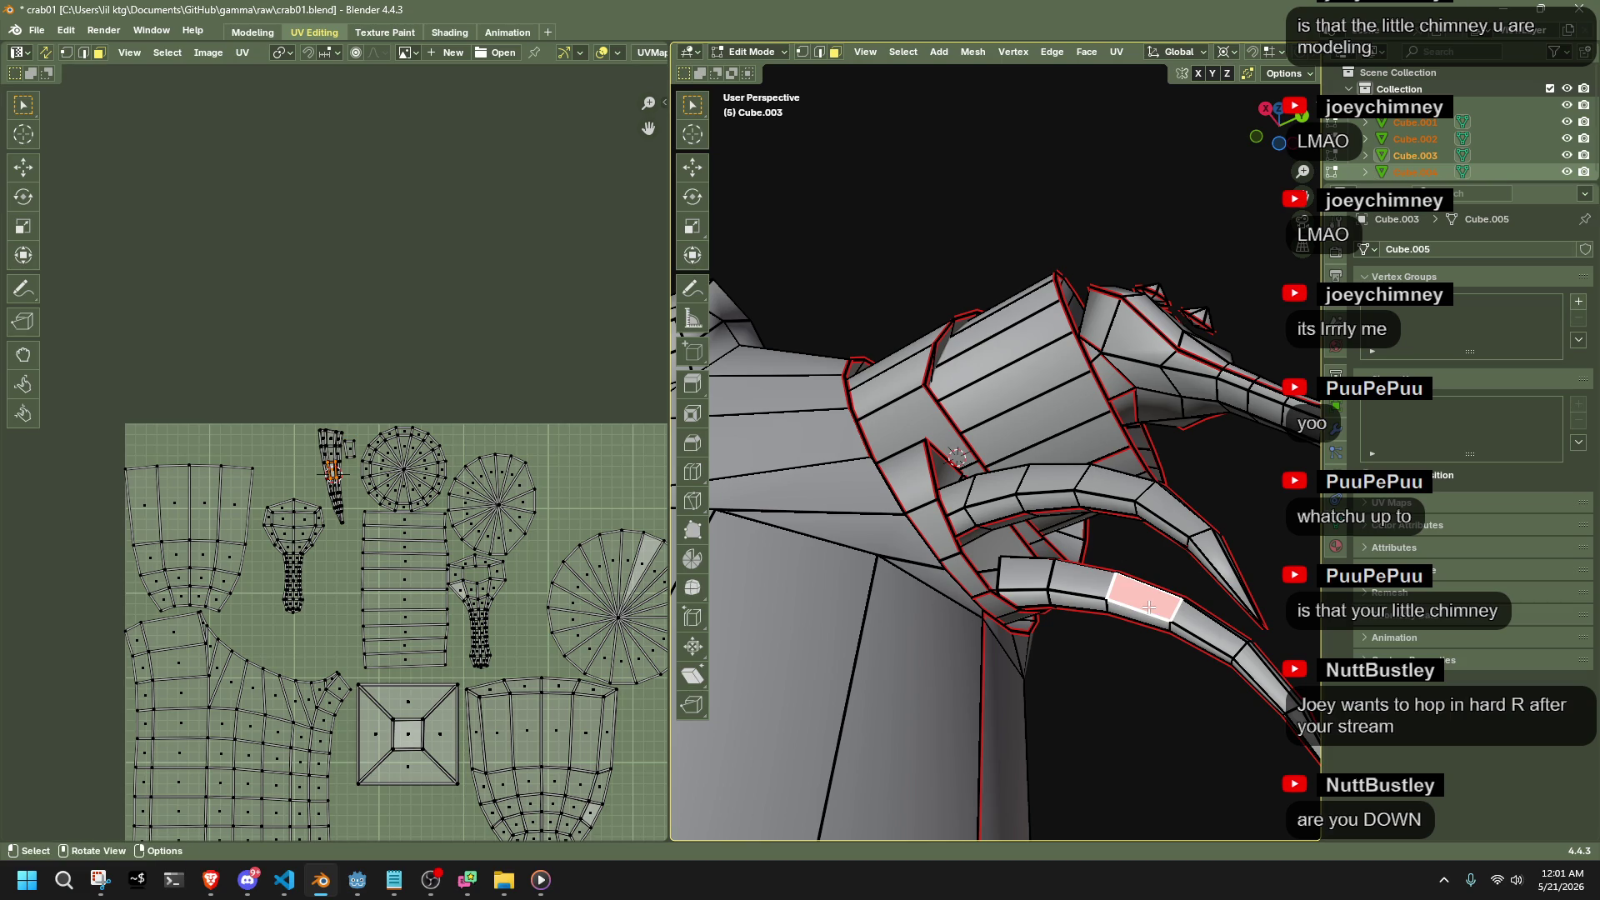
key(ctrl+l)
key(l)
right_click(1121, 501)
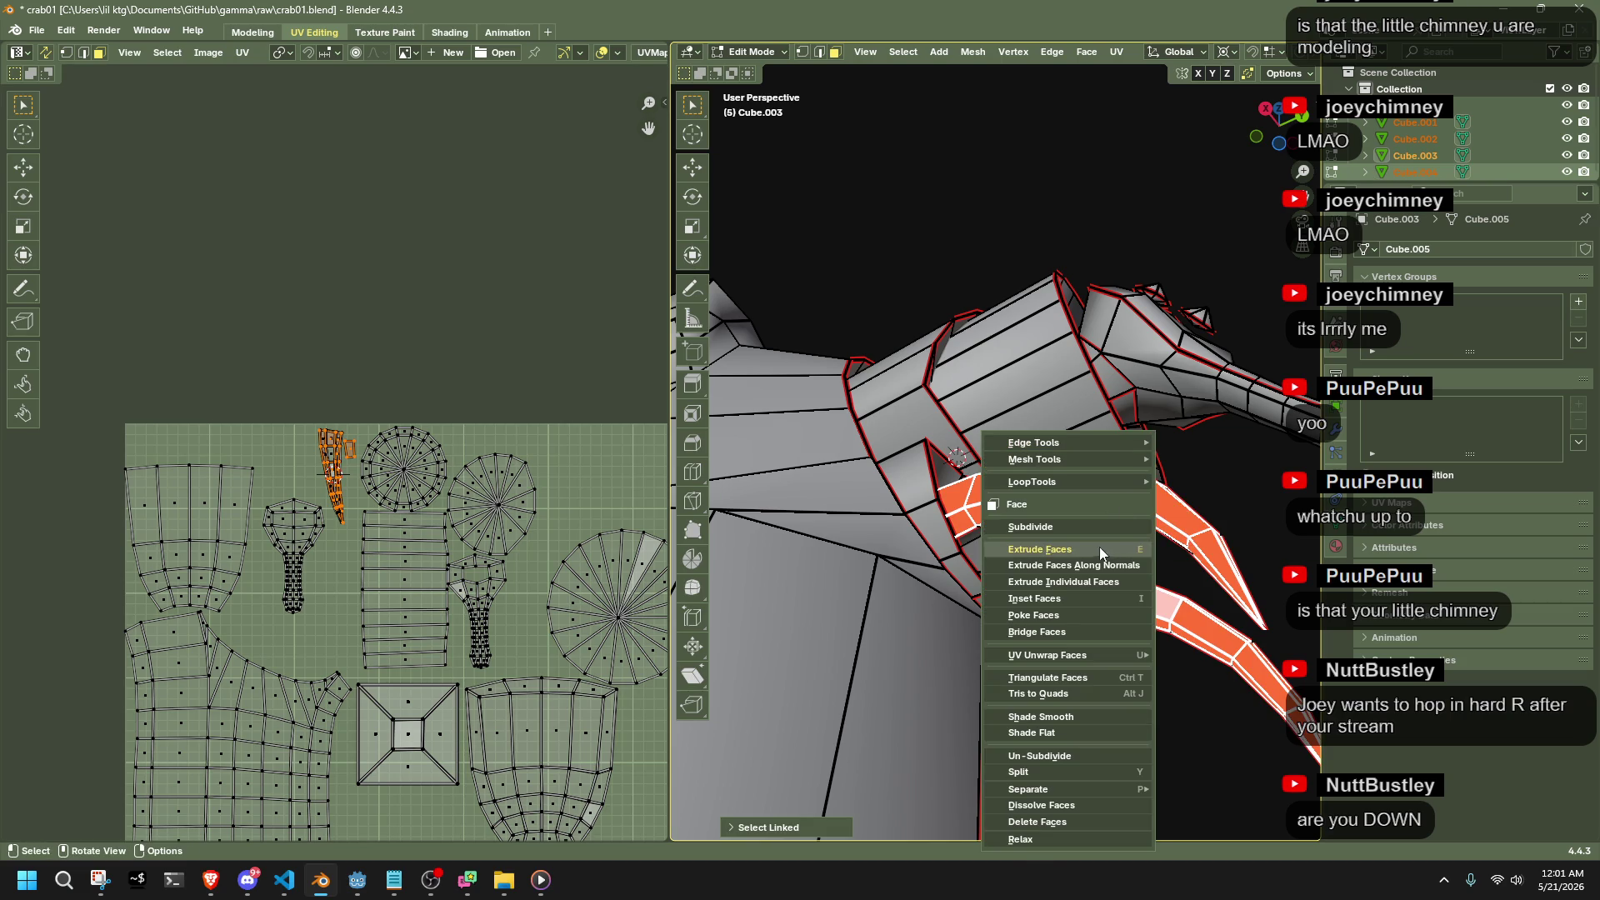
middle_drag(1095, 576, 945, 562)
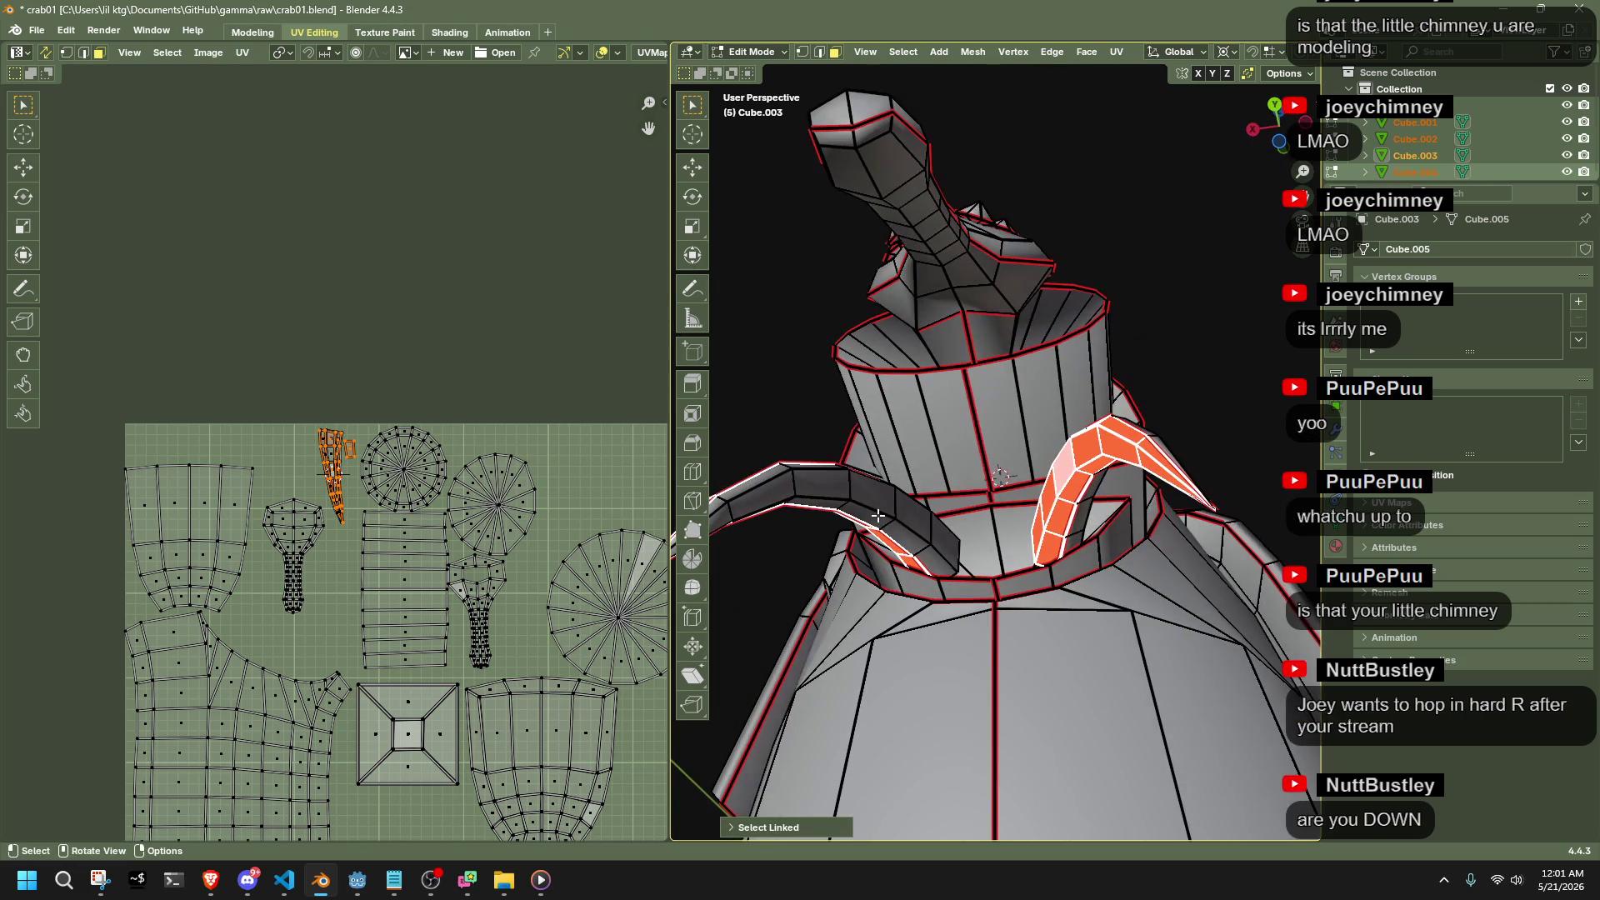
key(l)
middle_drag(878, 516, 871, 525)
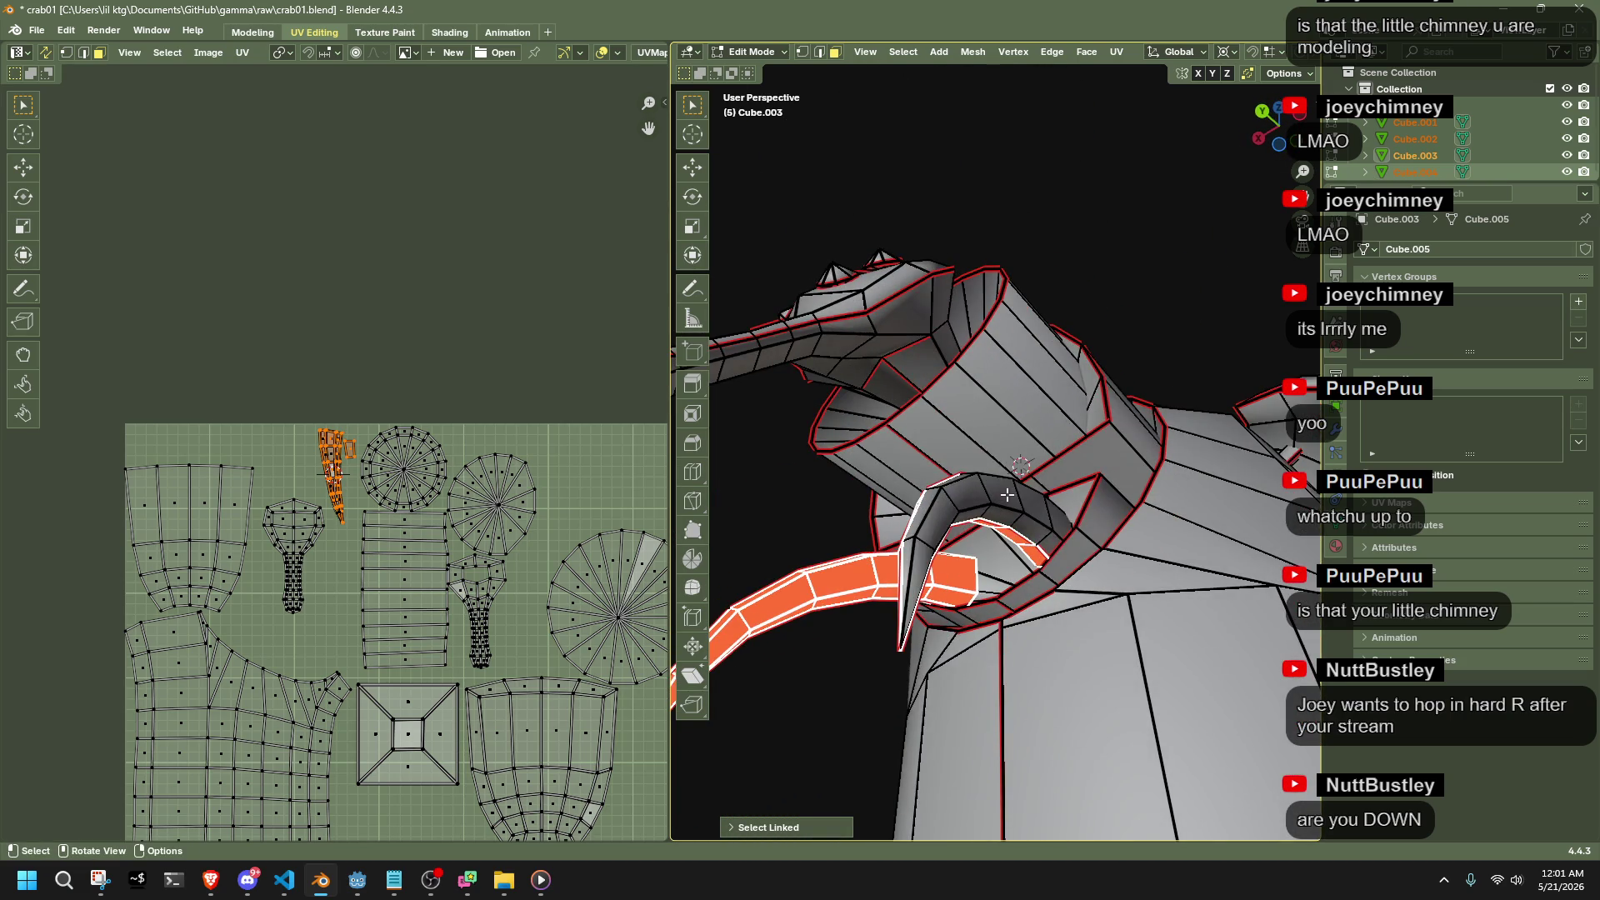
key(l)
middle_drag(1007, 495, 1122, 623)
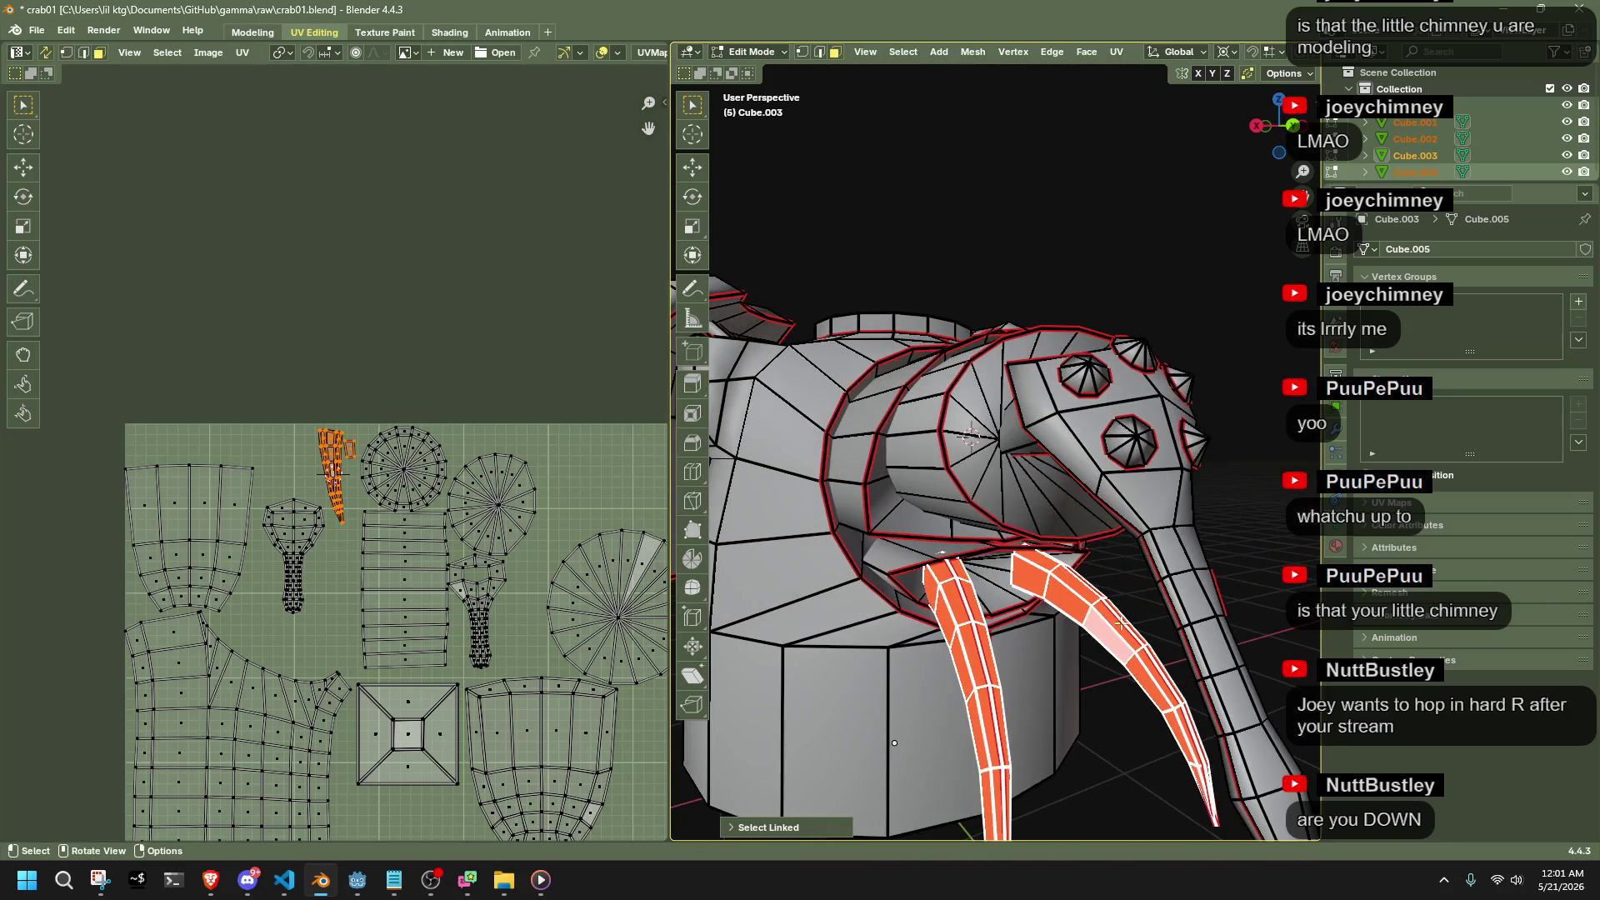
Unwrap the selected claw faces from the face context menu
right_click(1120, 622)
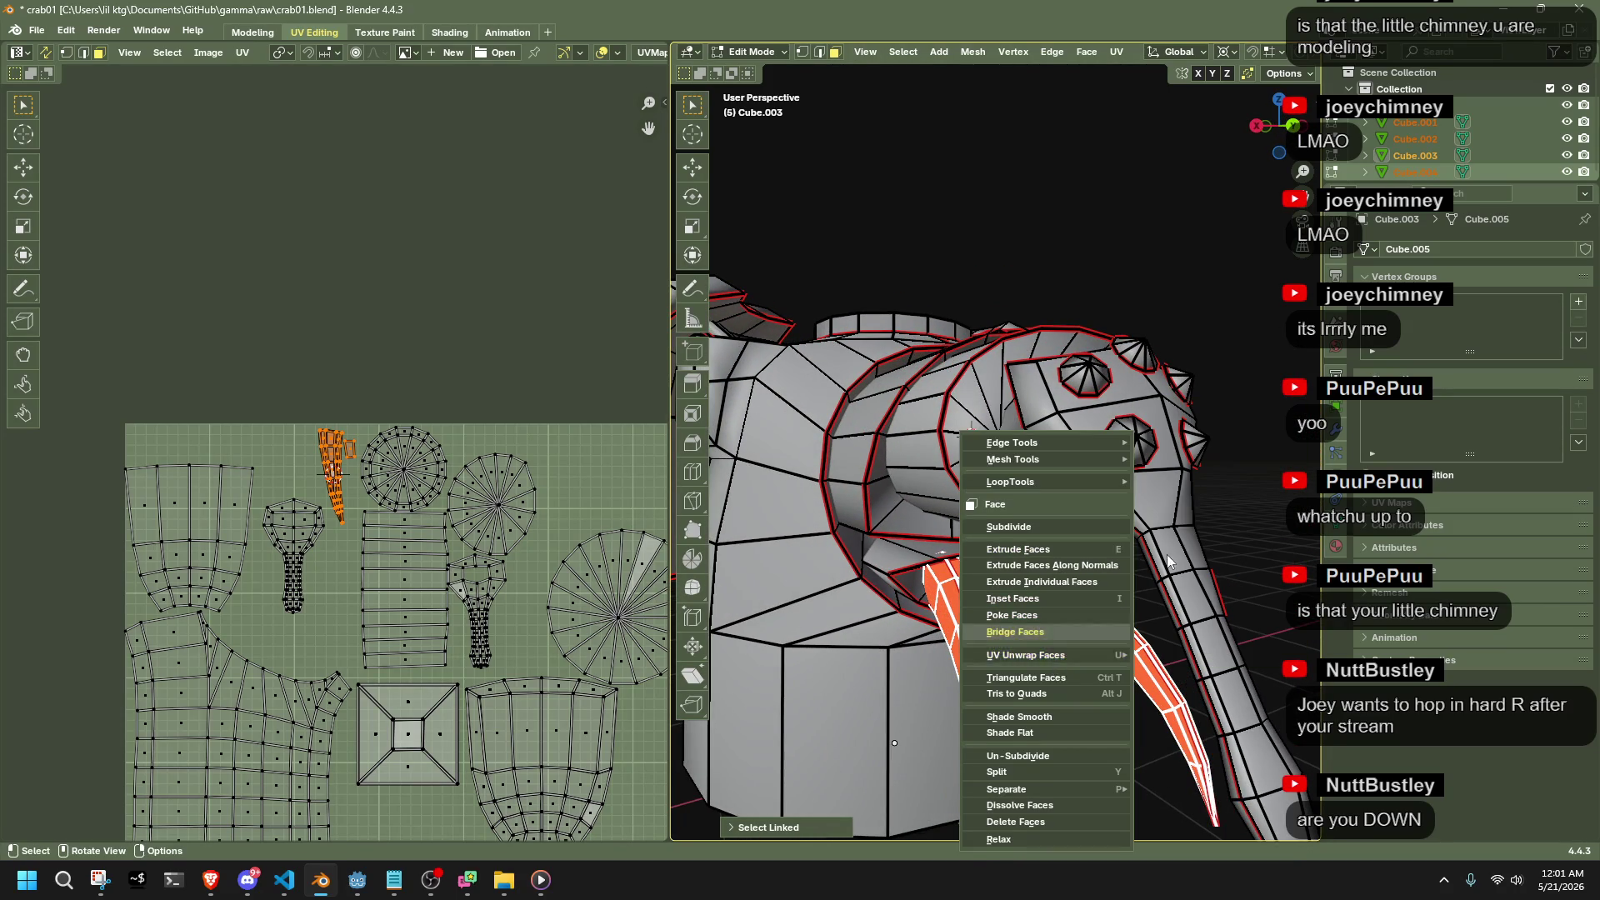
right_click(979, 629)
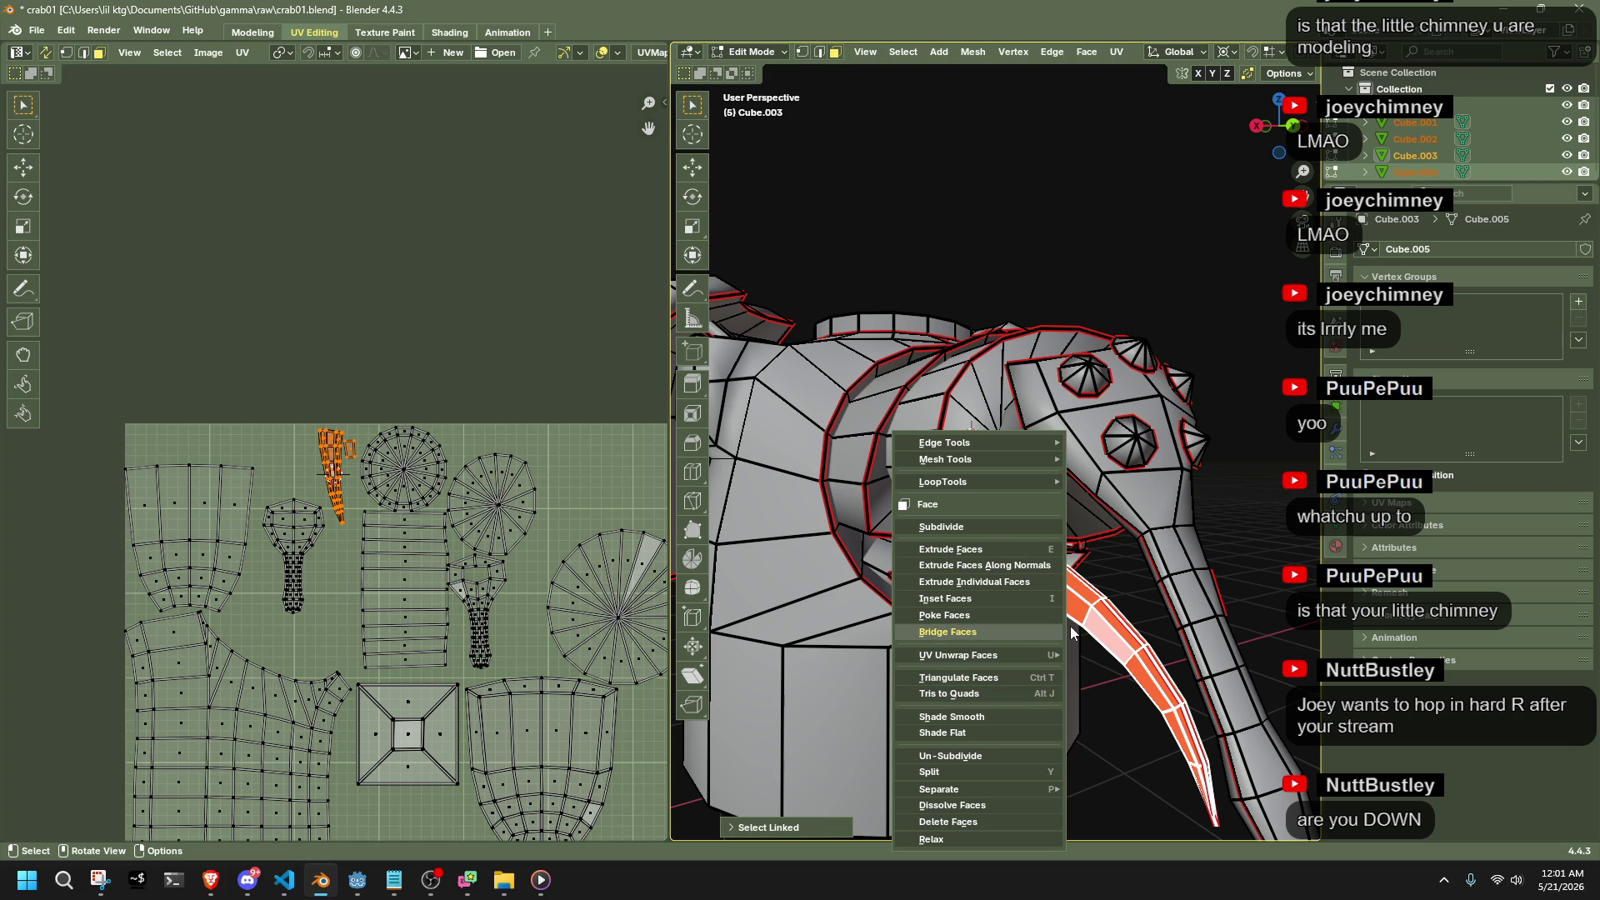
mouse_move(1049, 655)
click(1130, 446)
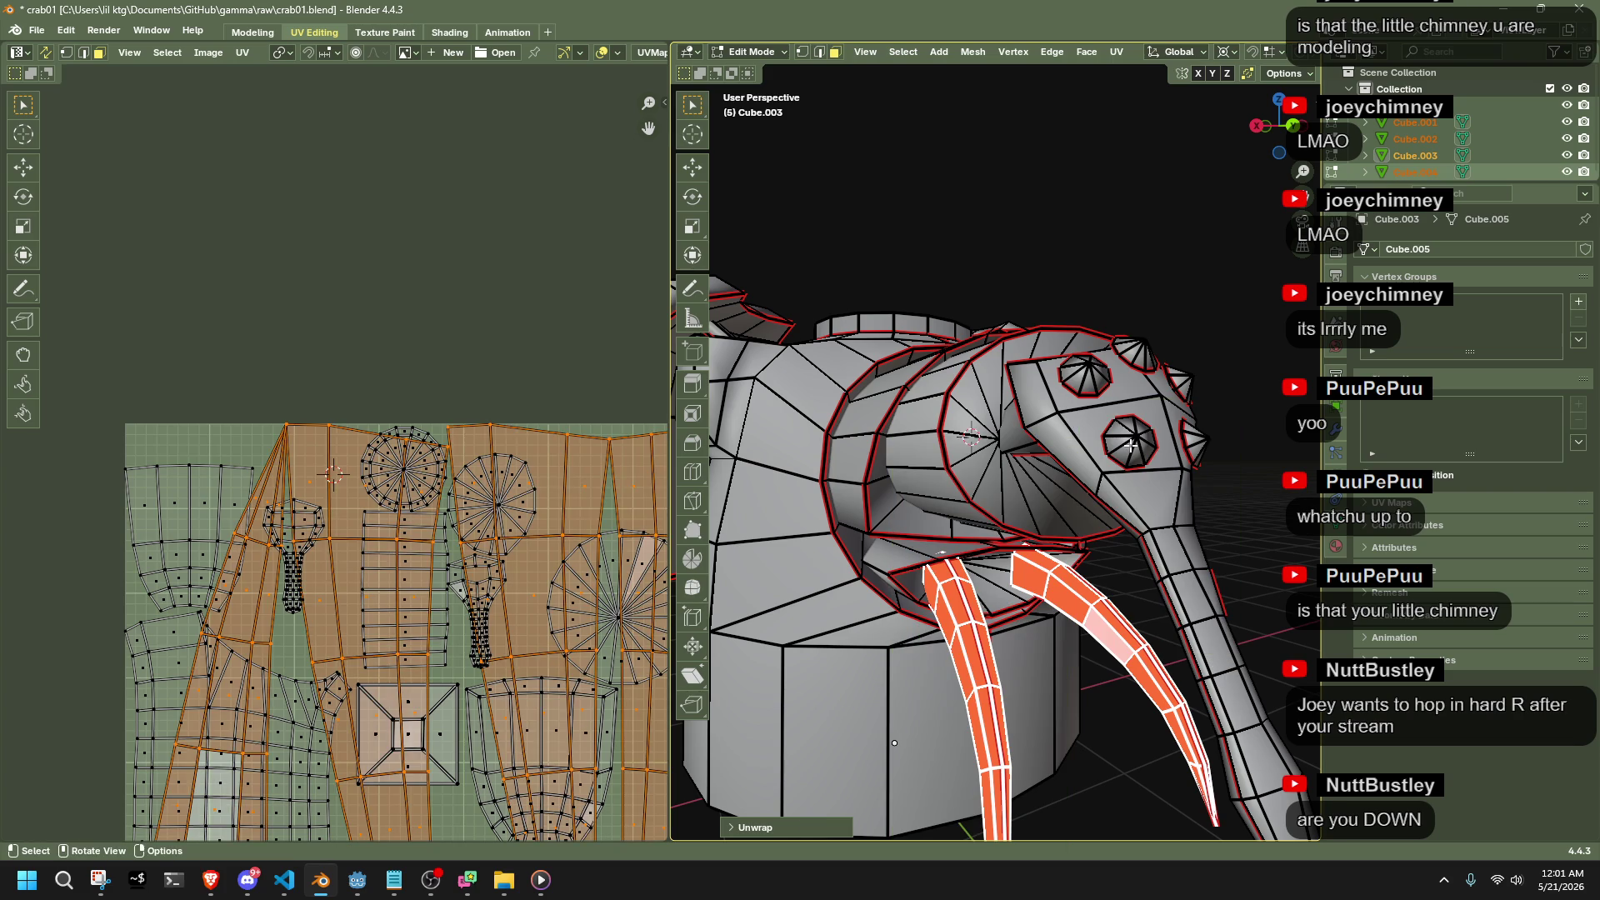
Shrink the claw UV islands and move them into the empty upper area
scroll(538, 516, down, 3)
scroll(580, 583, up, 2)
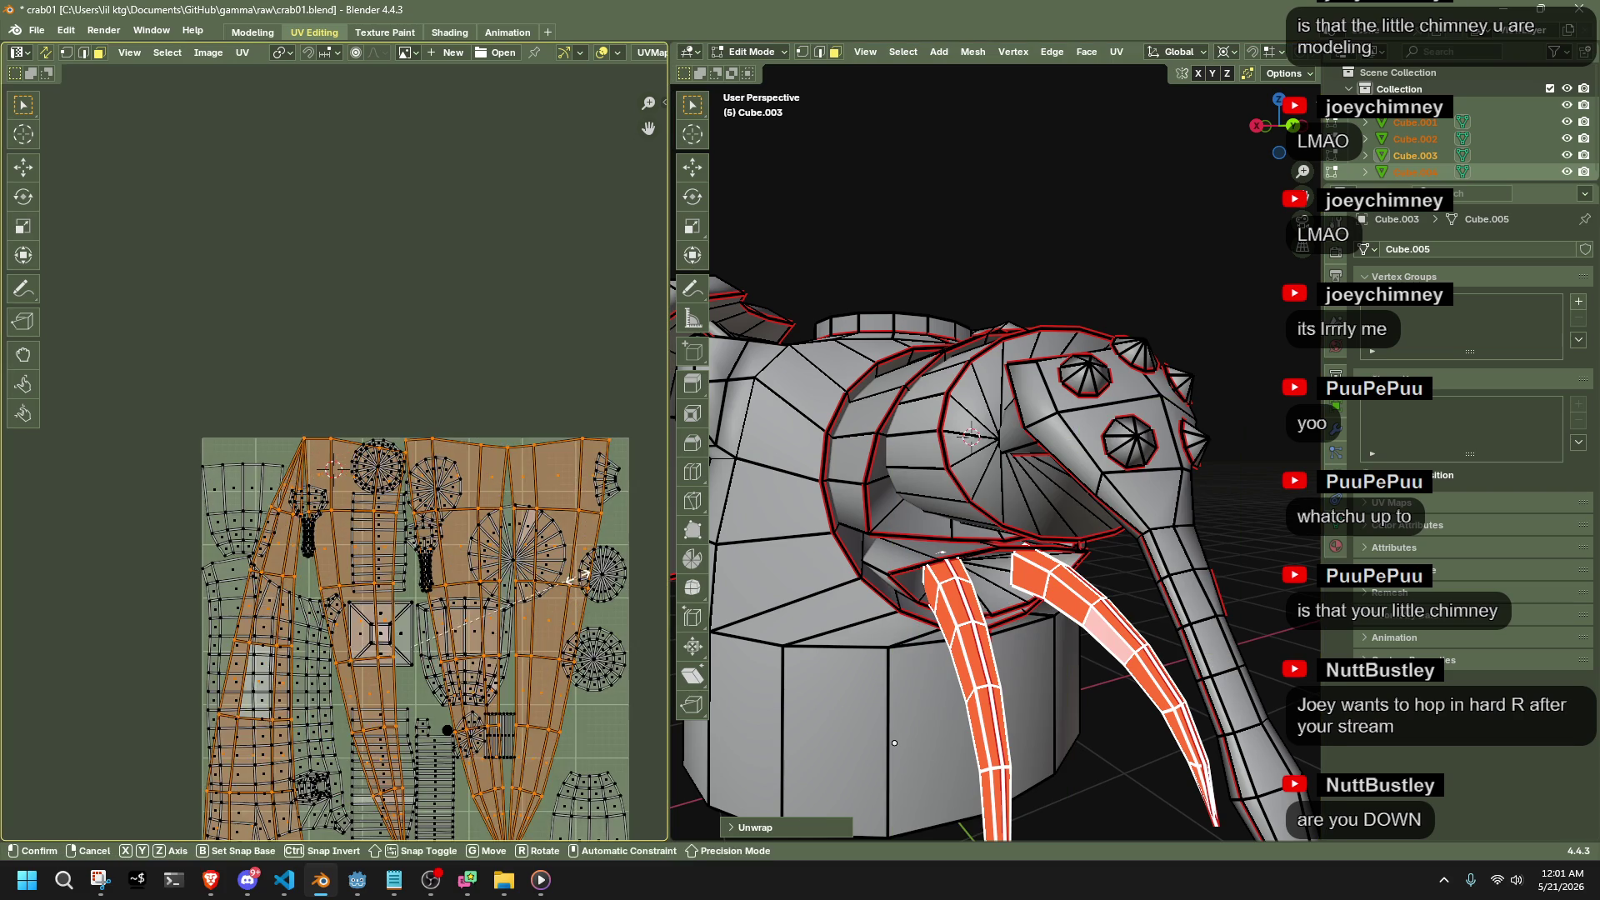
key(s)
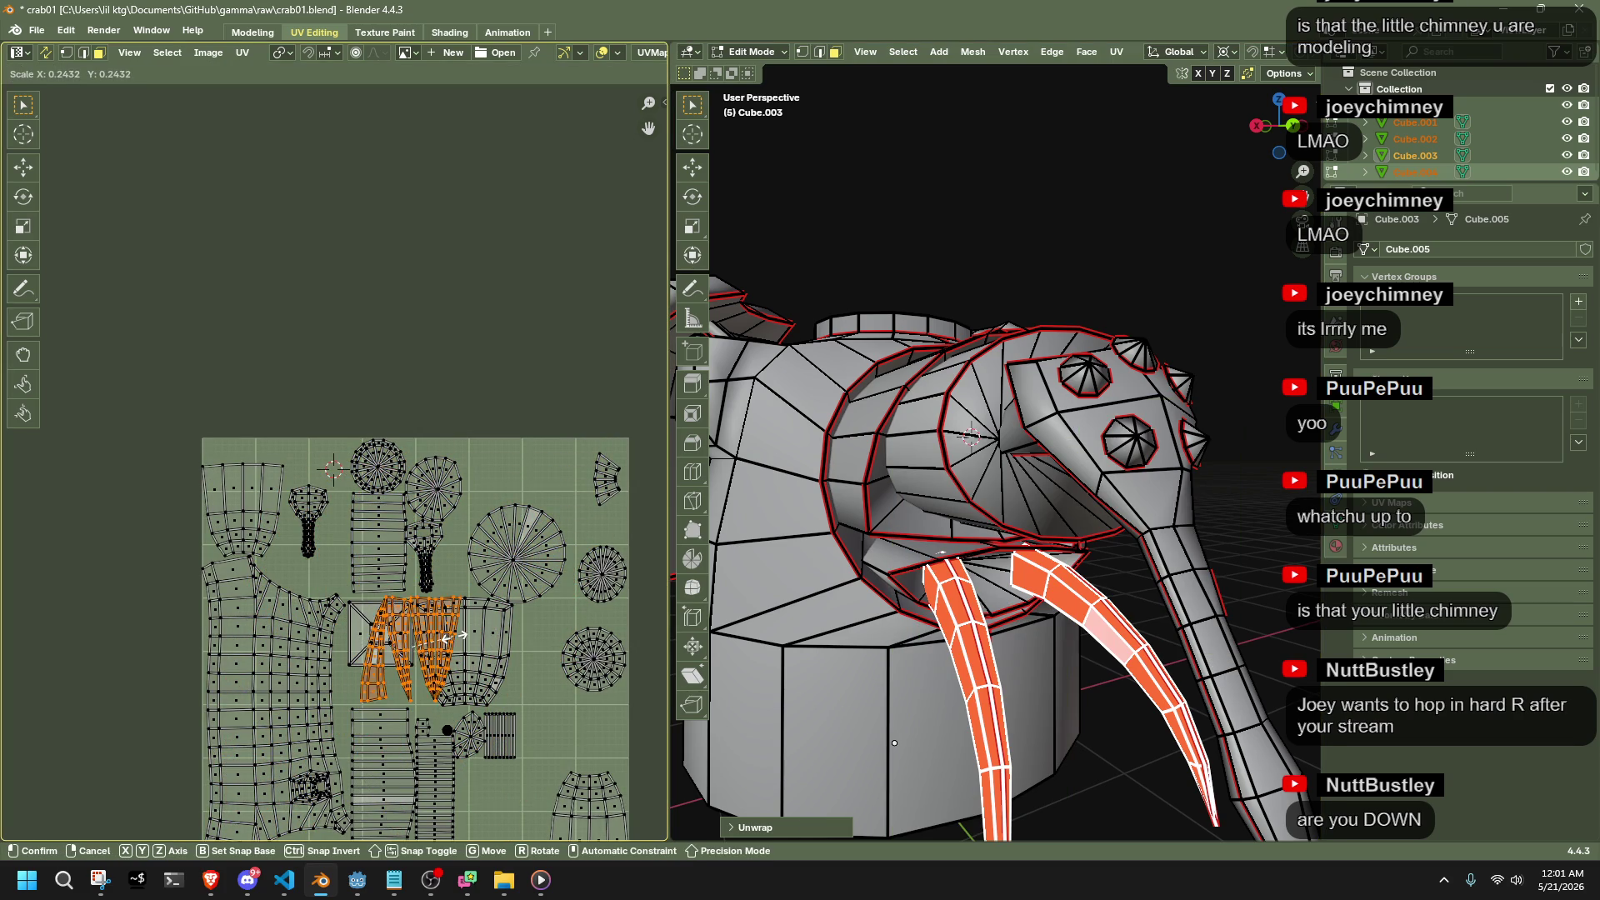
click(462, 642)
key(g)
click(565, 487)
Reduce the claw islands slightly more and nudge them into their final spot
key(s)
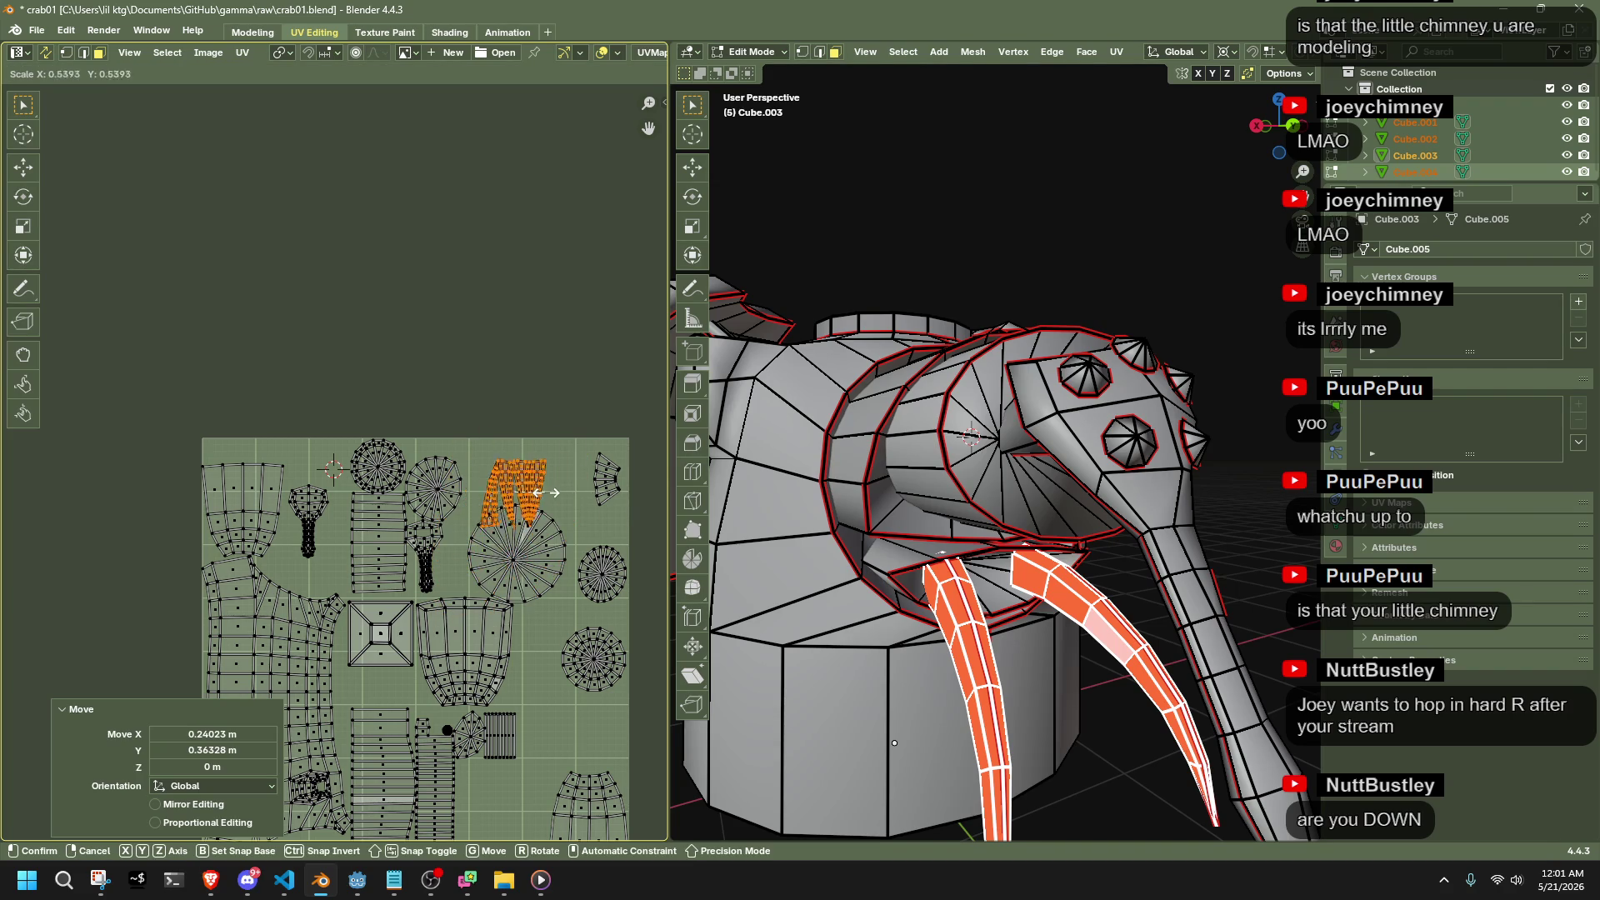
click(560, 504)
key(s)
key(Escape)
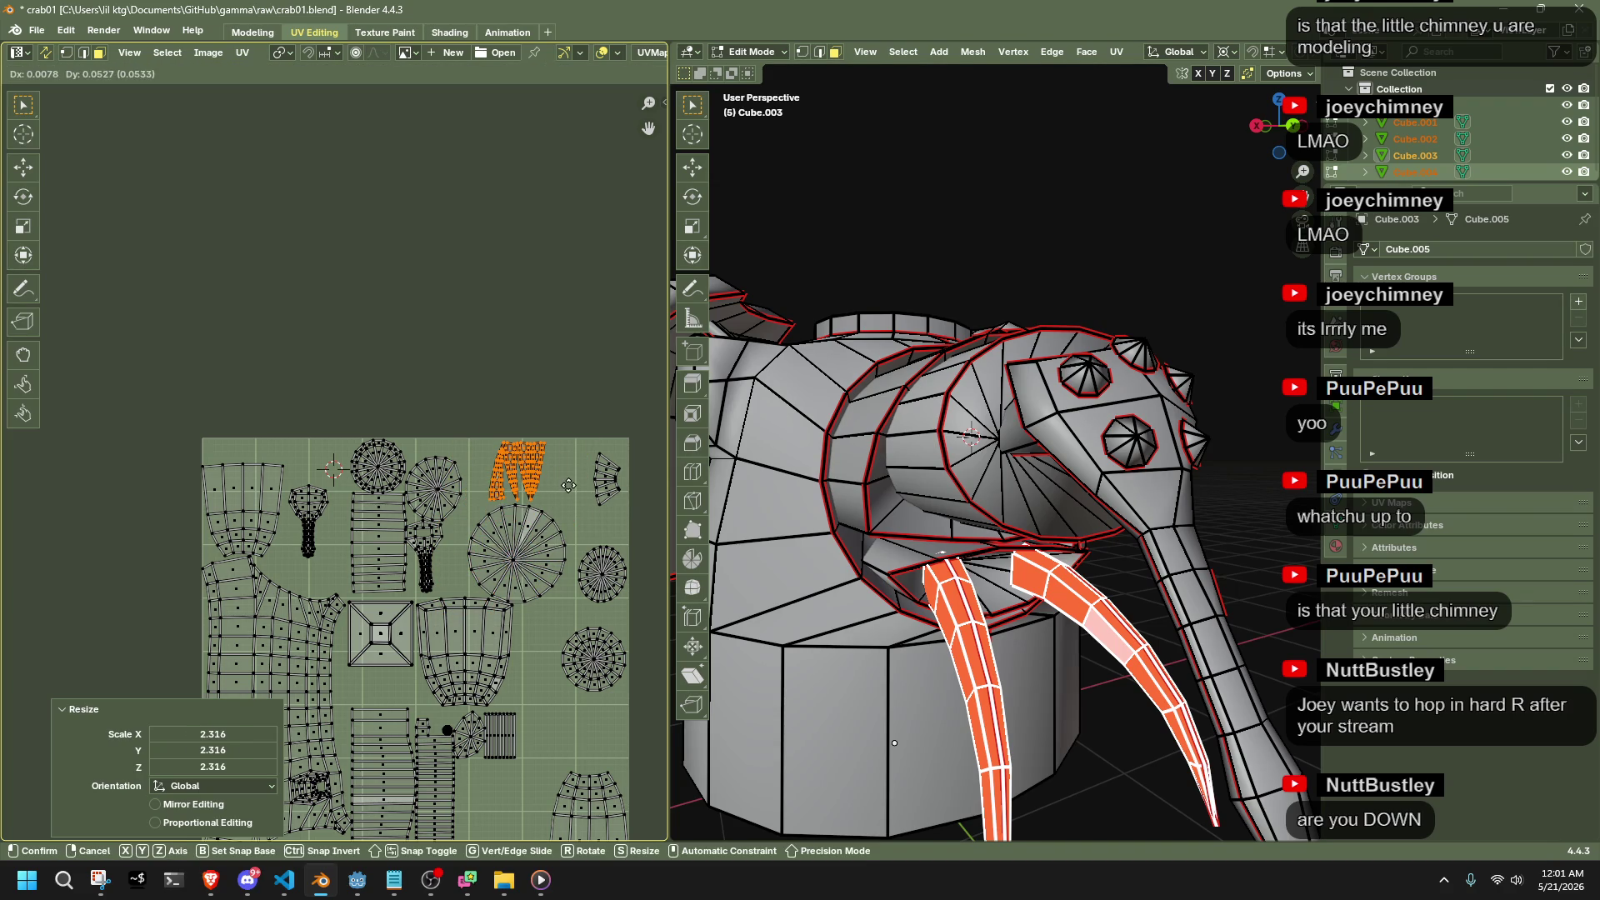
key(g)
click(557, 483)
scroll(264, 452, up, 3)
scroll(373, 457, up, 3)
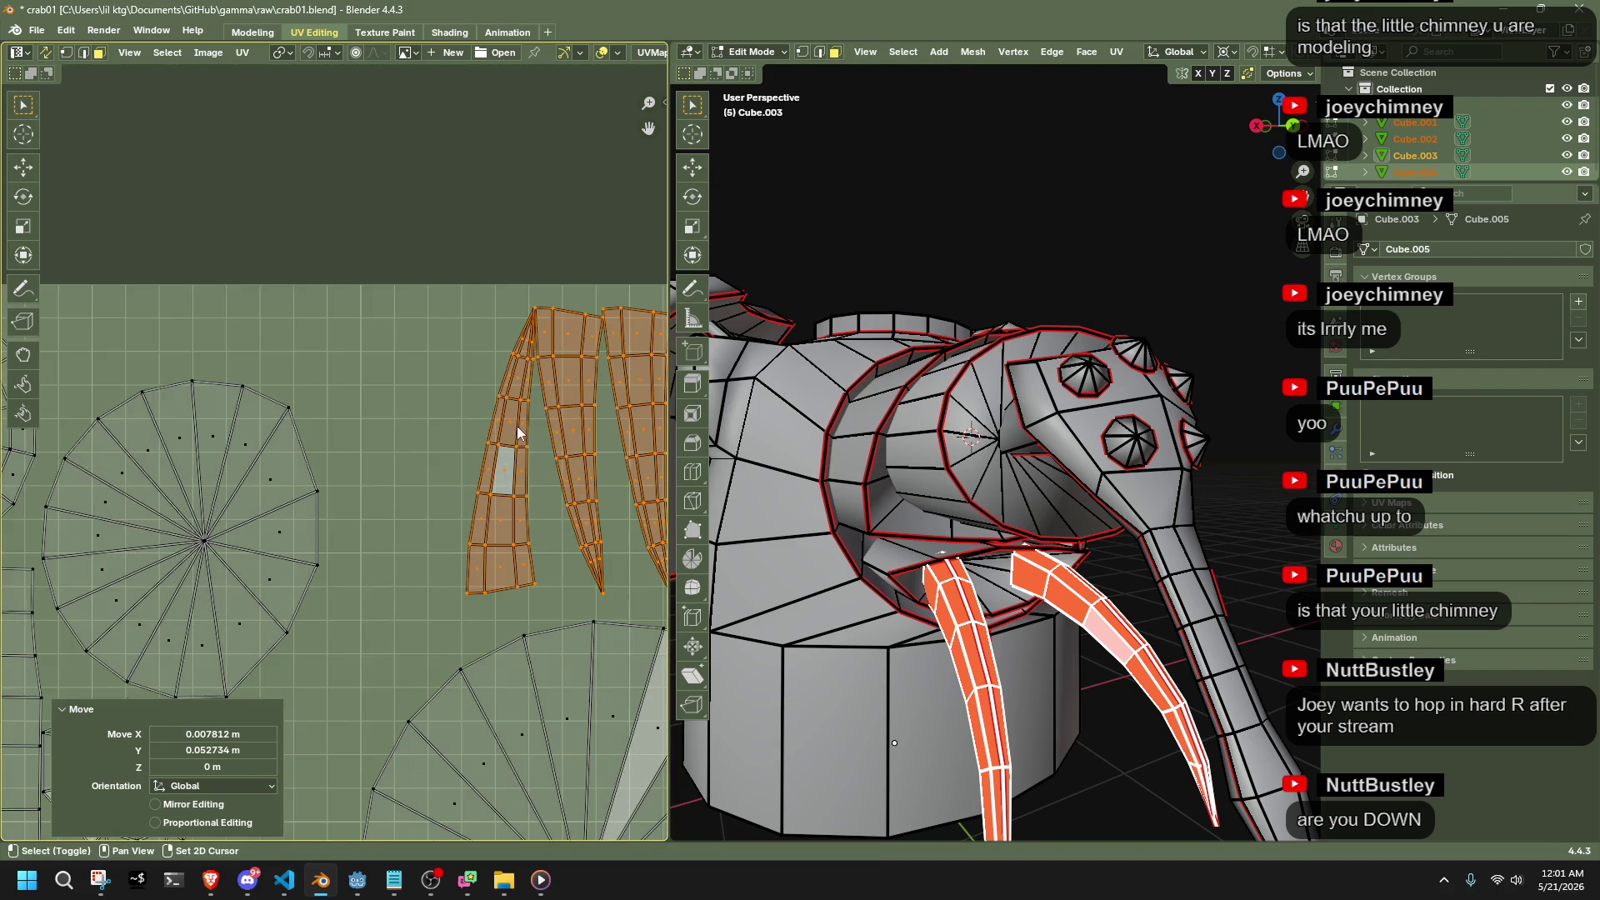
Flip the first claw island vertically with an exact Y scale of -1
click(438, 451)
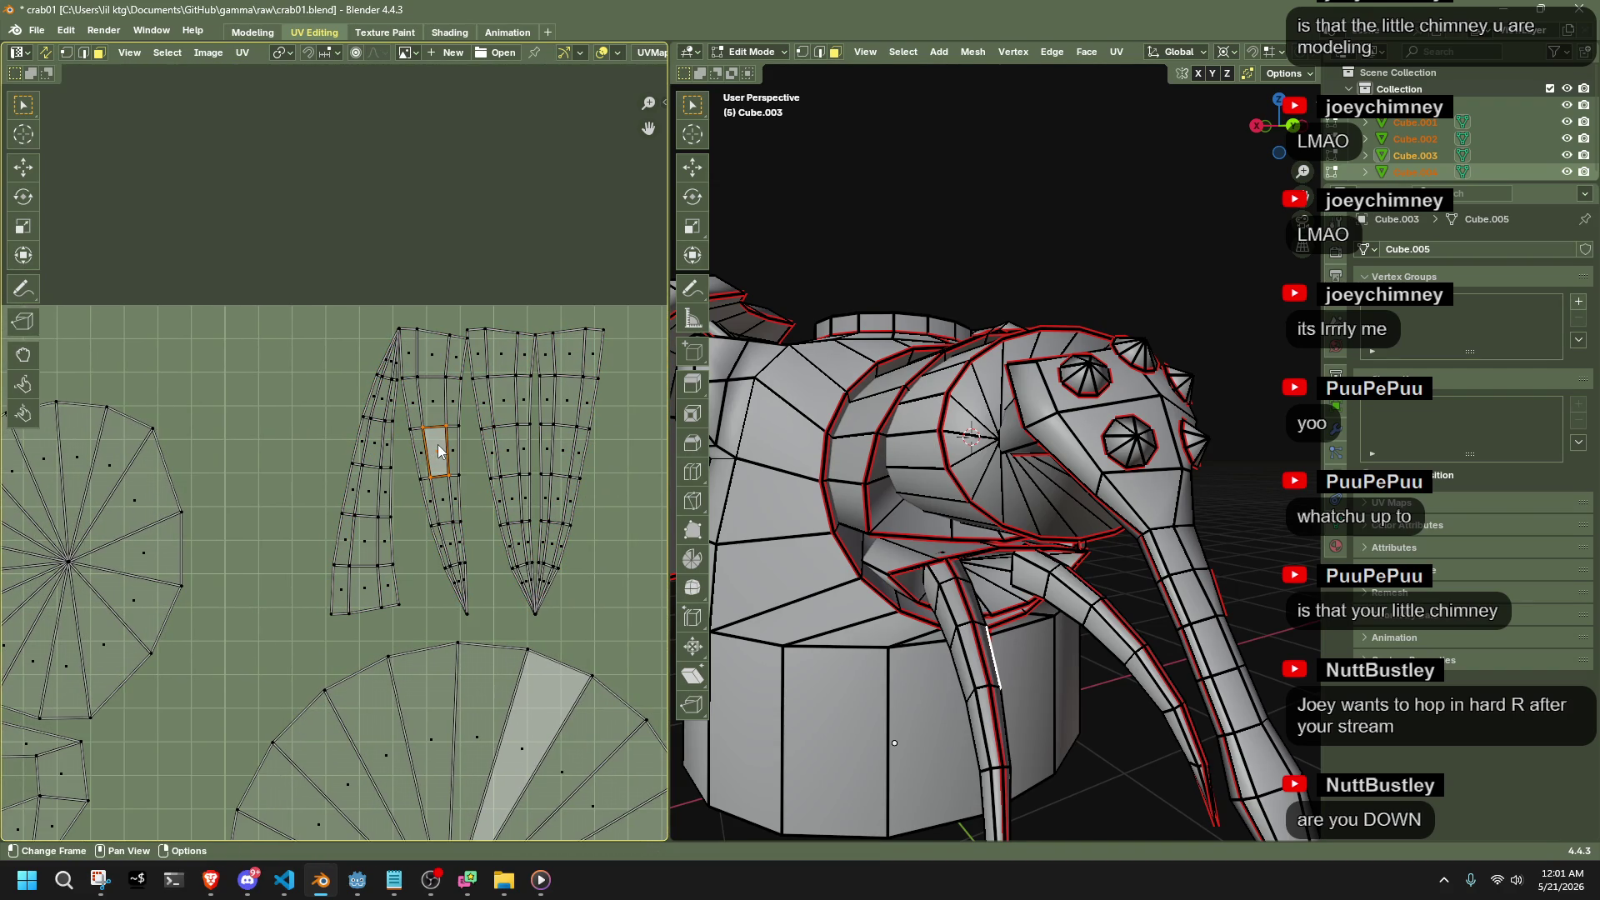
key(l)
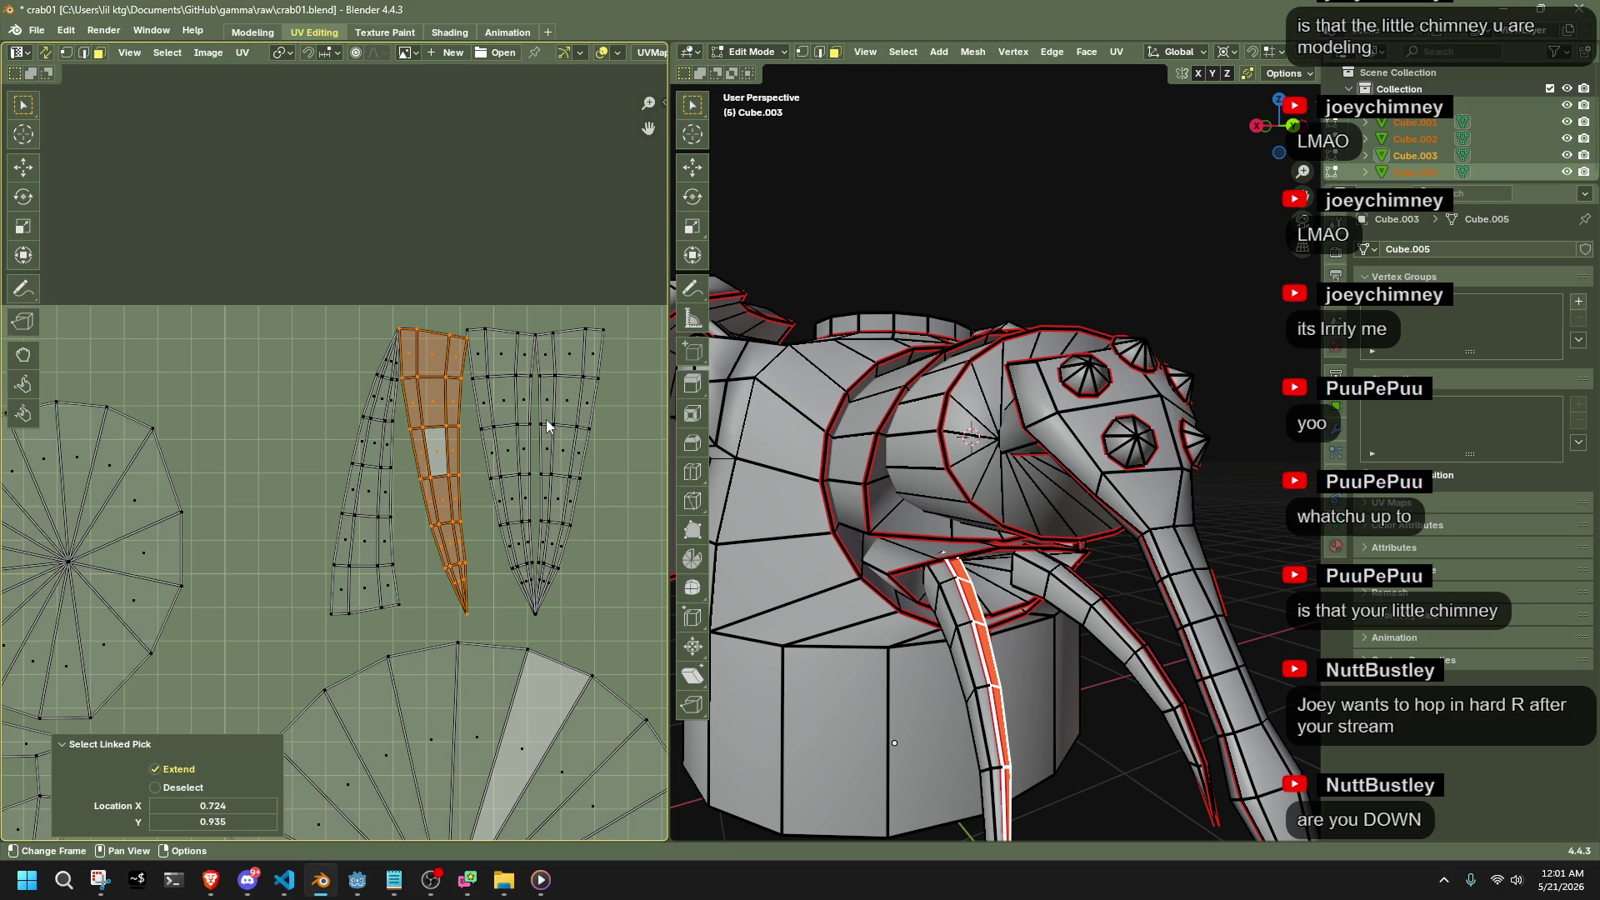
key(s)
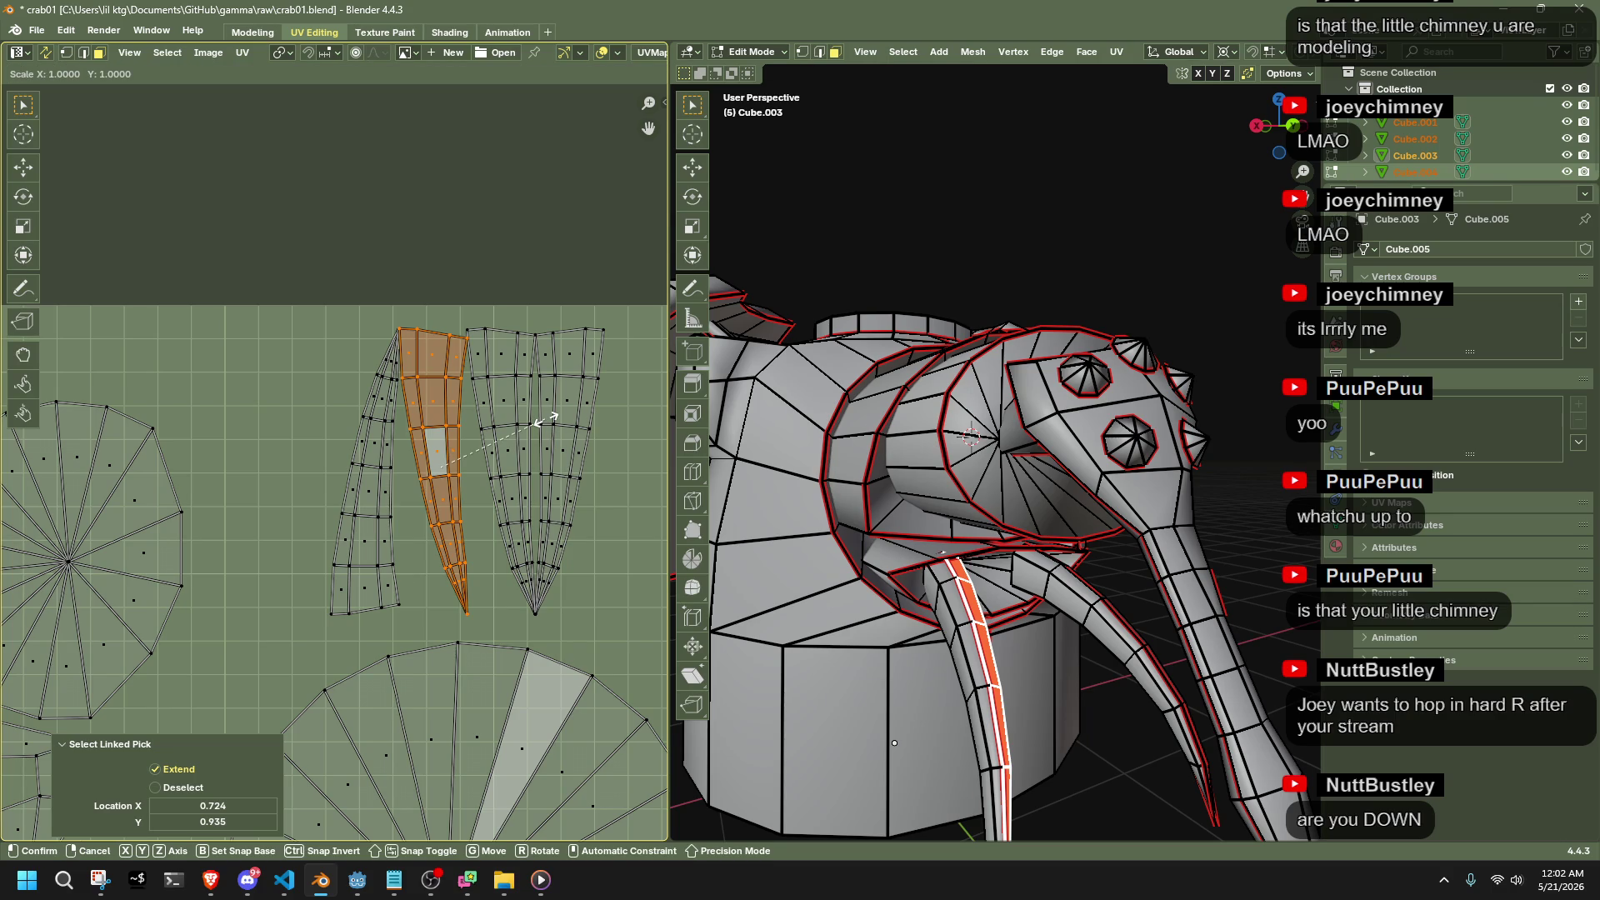
key(y)
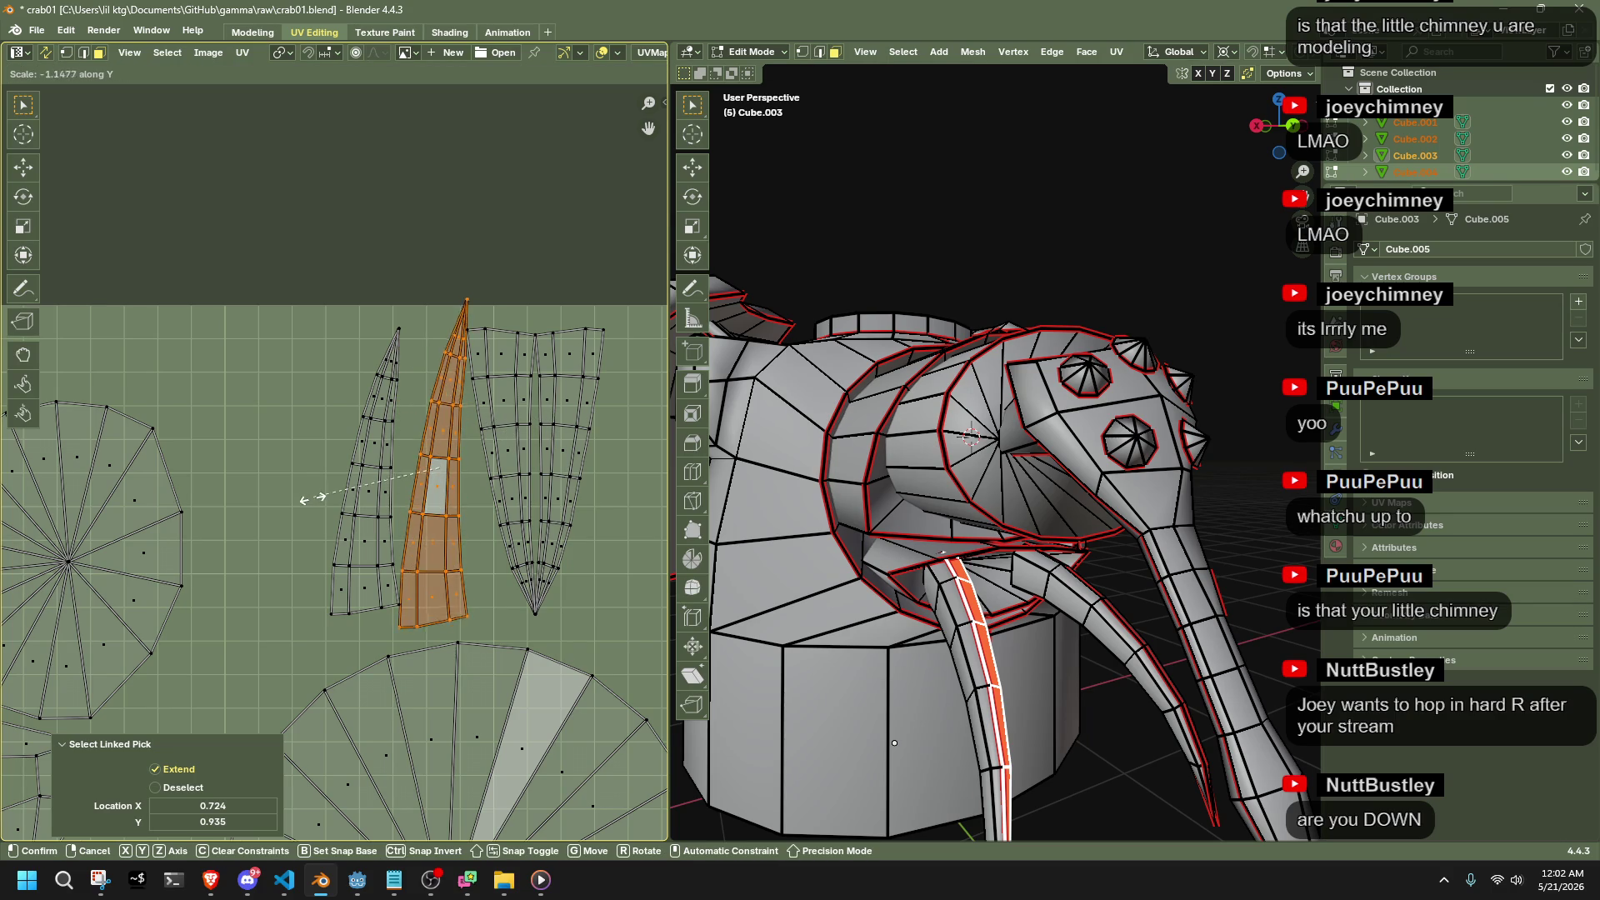
click(321, 497)
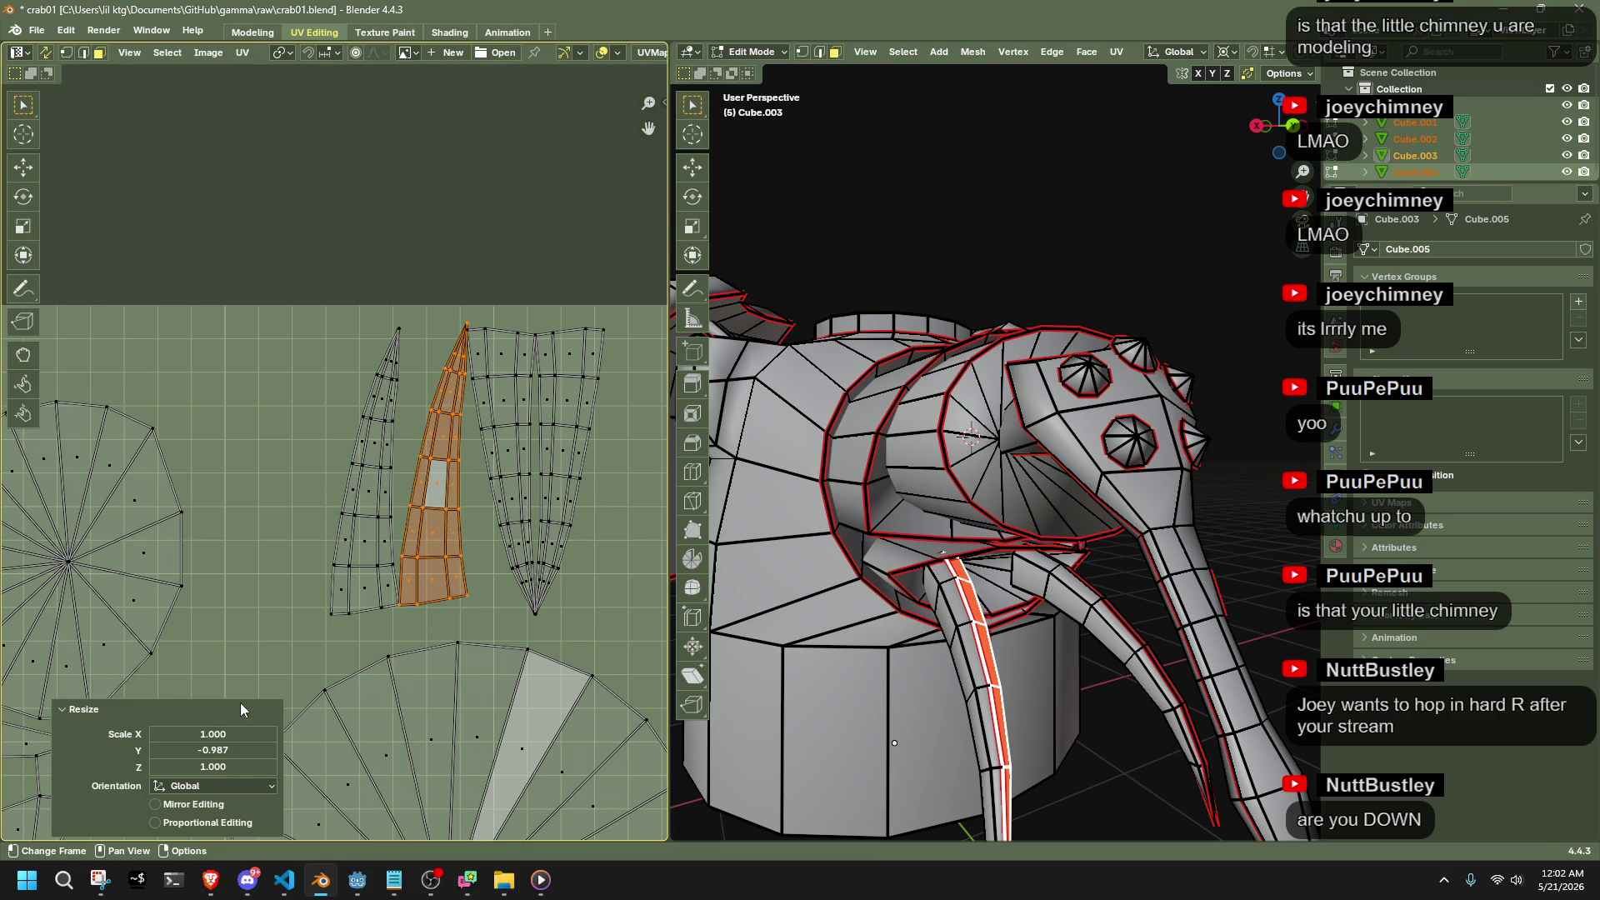
click(229, 753)
text(-1.000)
key(Return)
Flip the next claw island vertically, setting its scale to exactly -1
click(477, 361)
key(l)
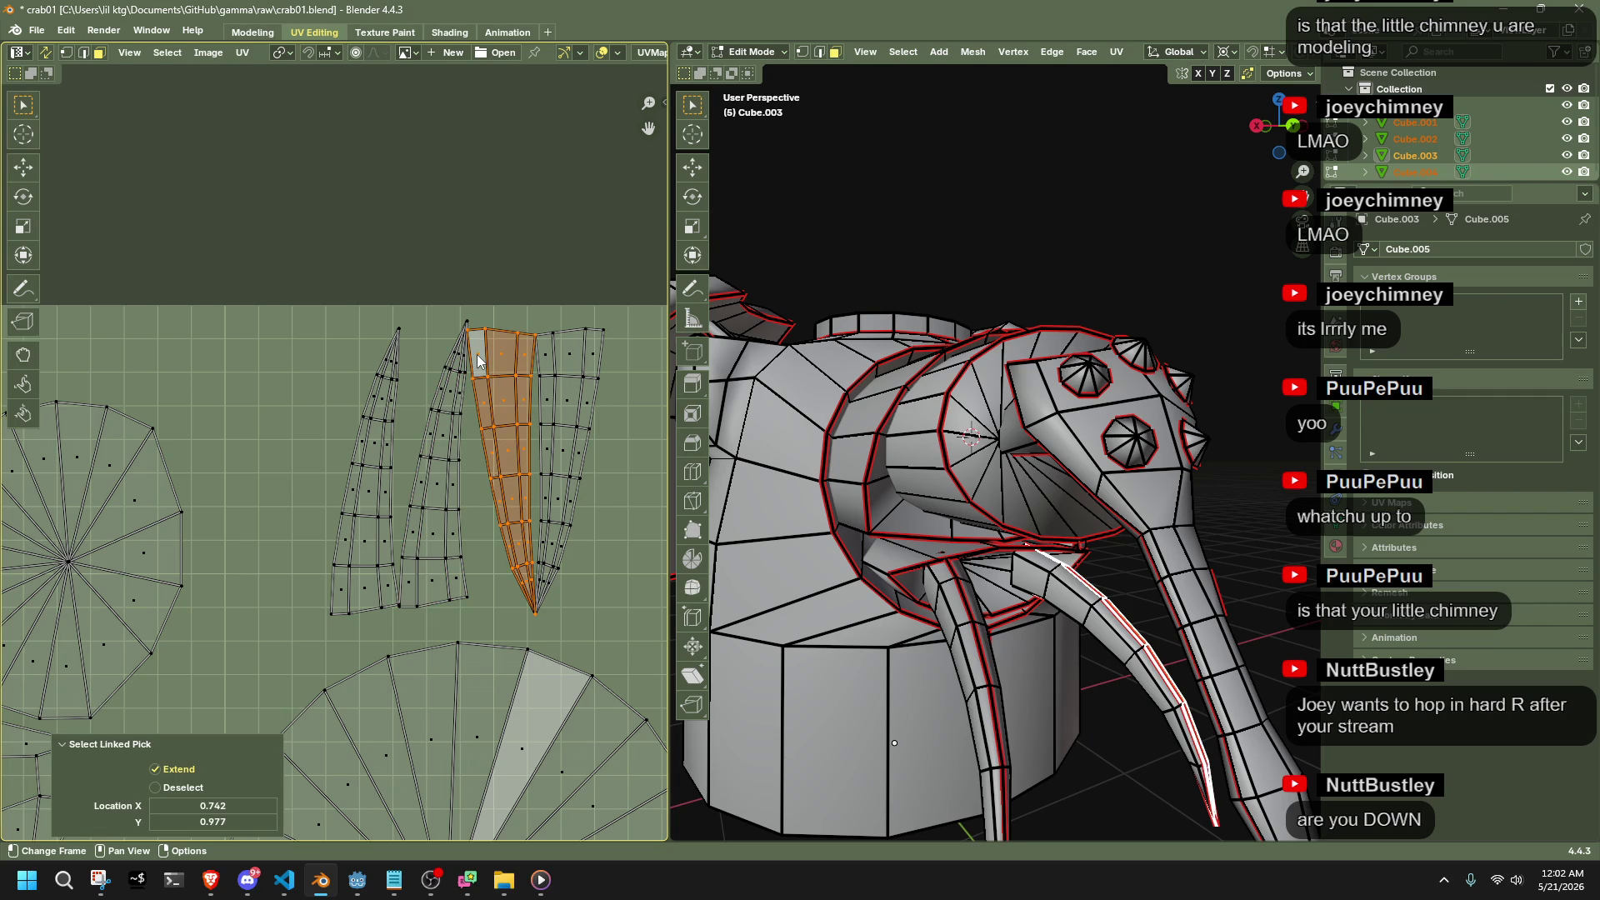
key(s)
key(y)
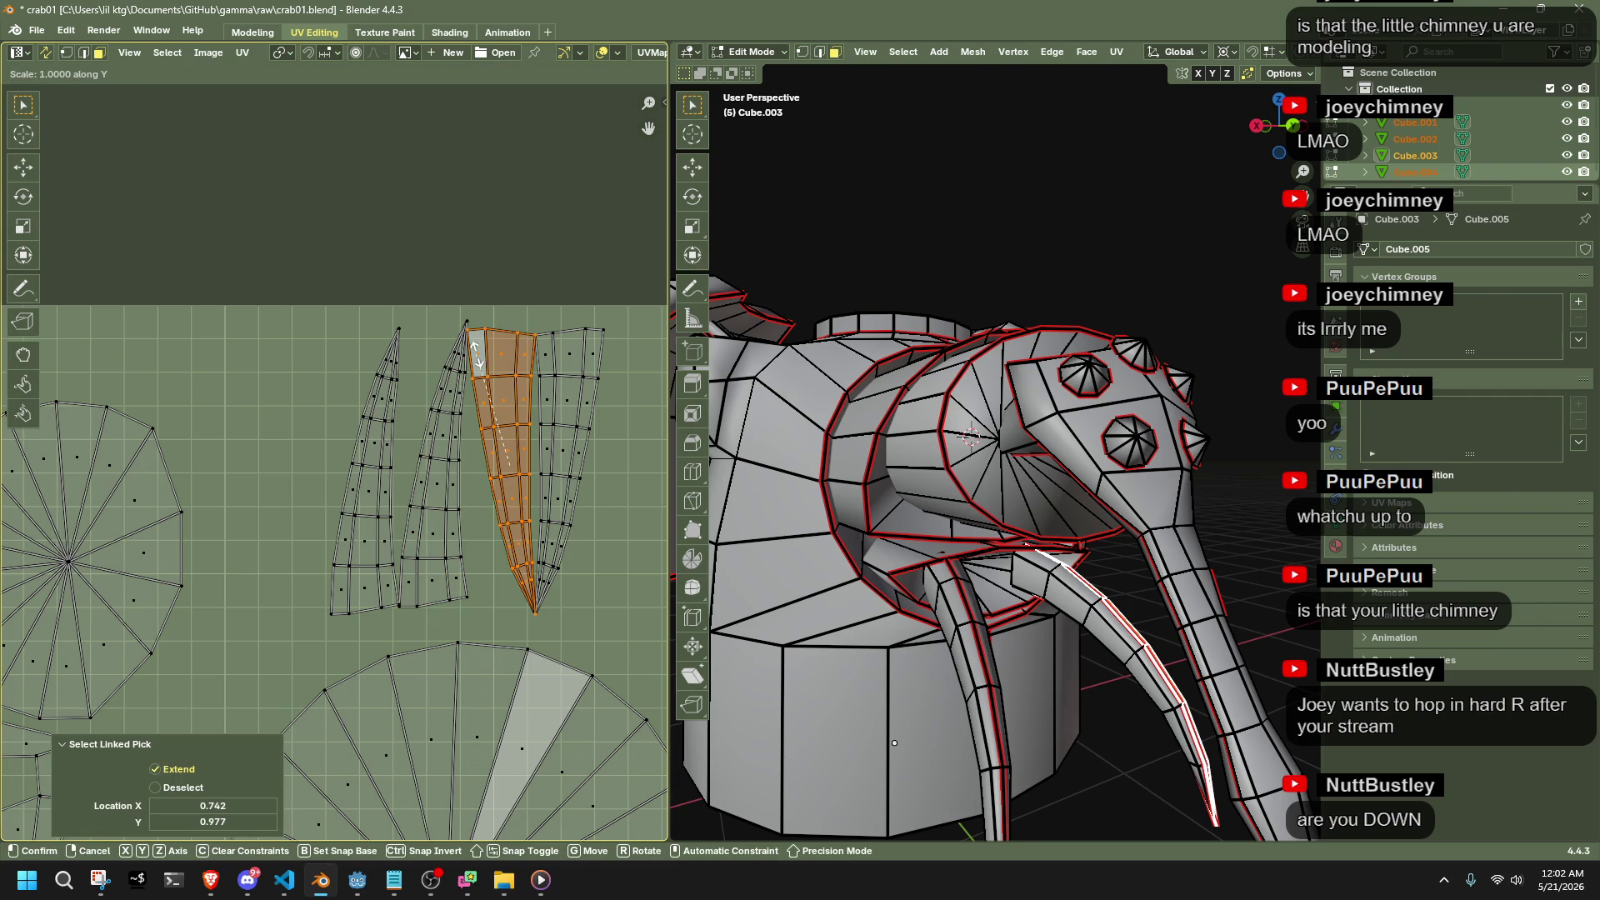
click(563, 567)
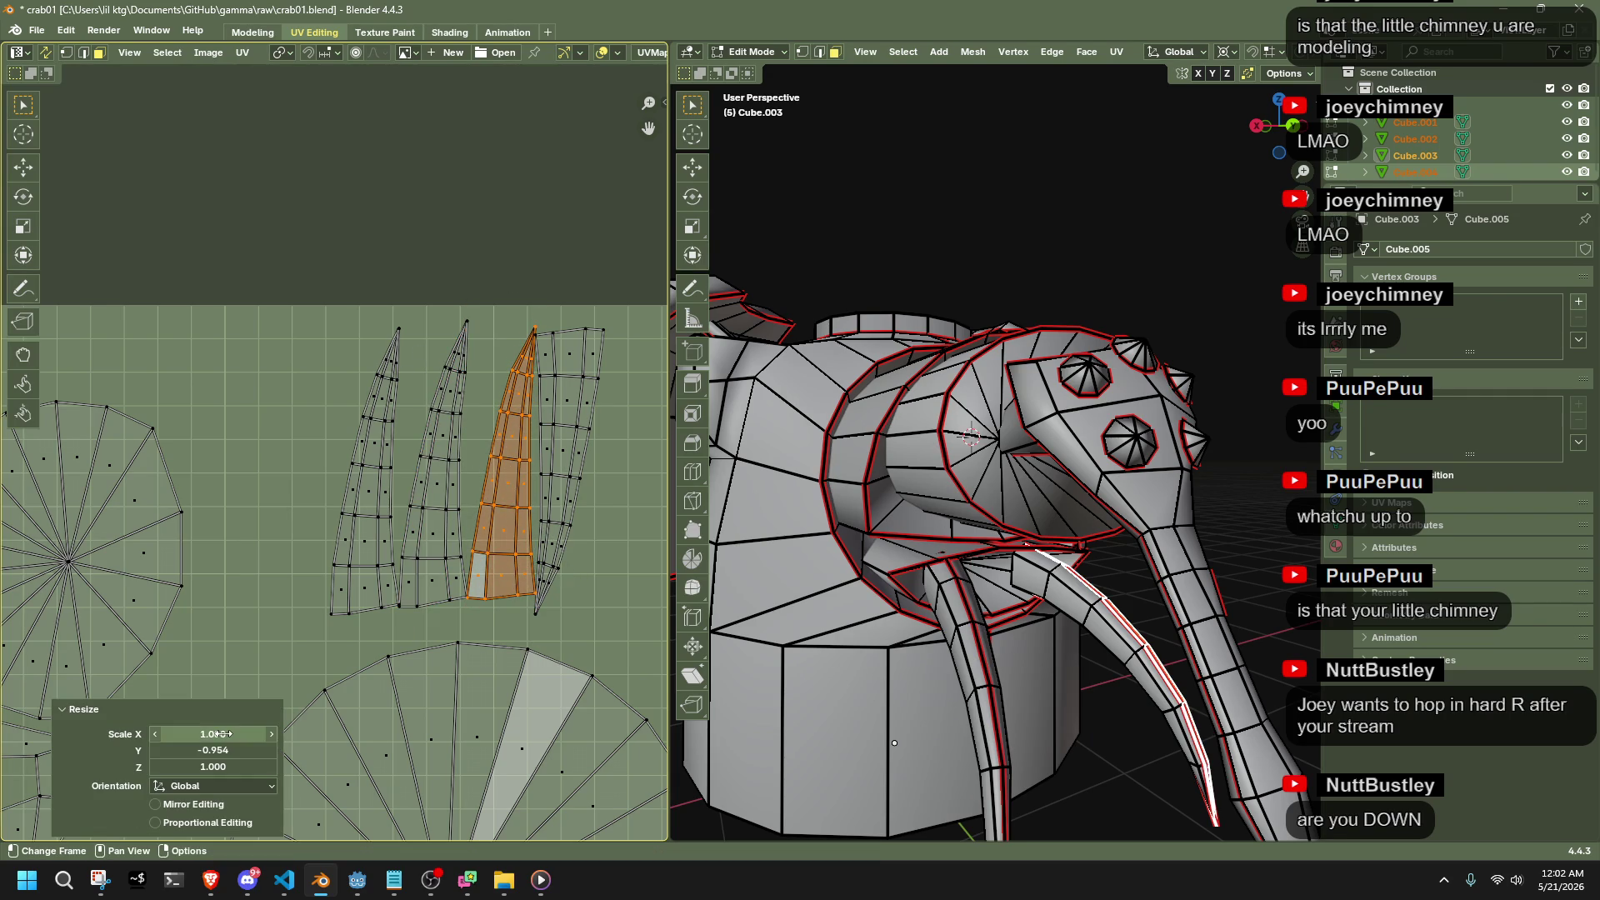
click(232, 750)
text(-1)
key(Return)
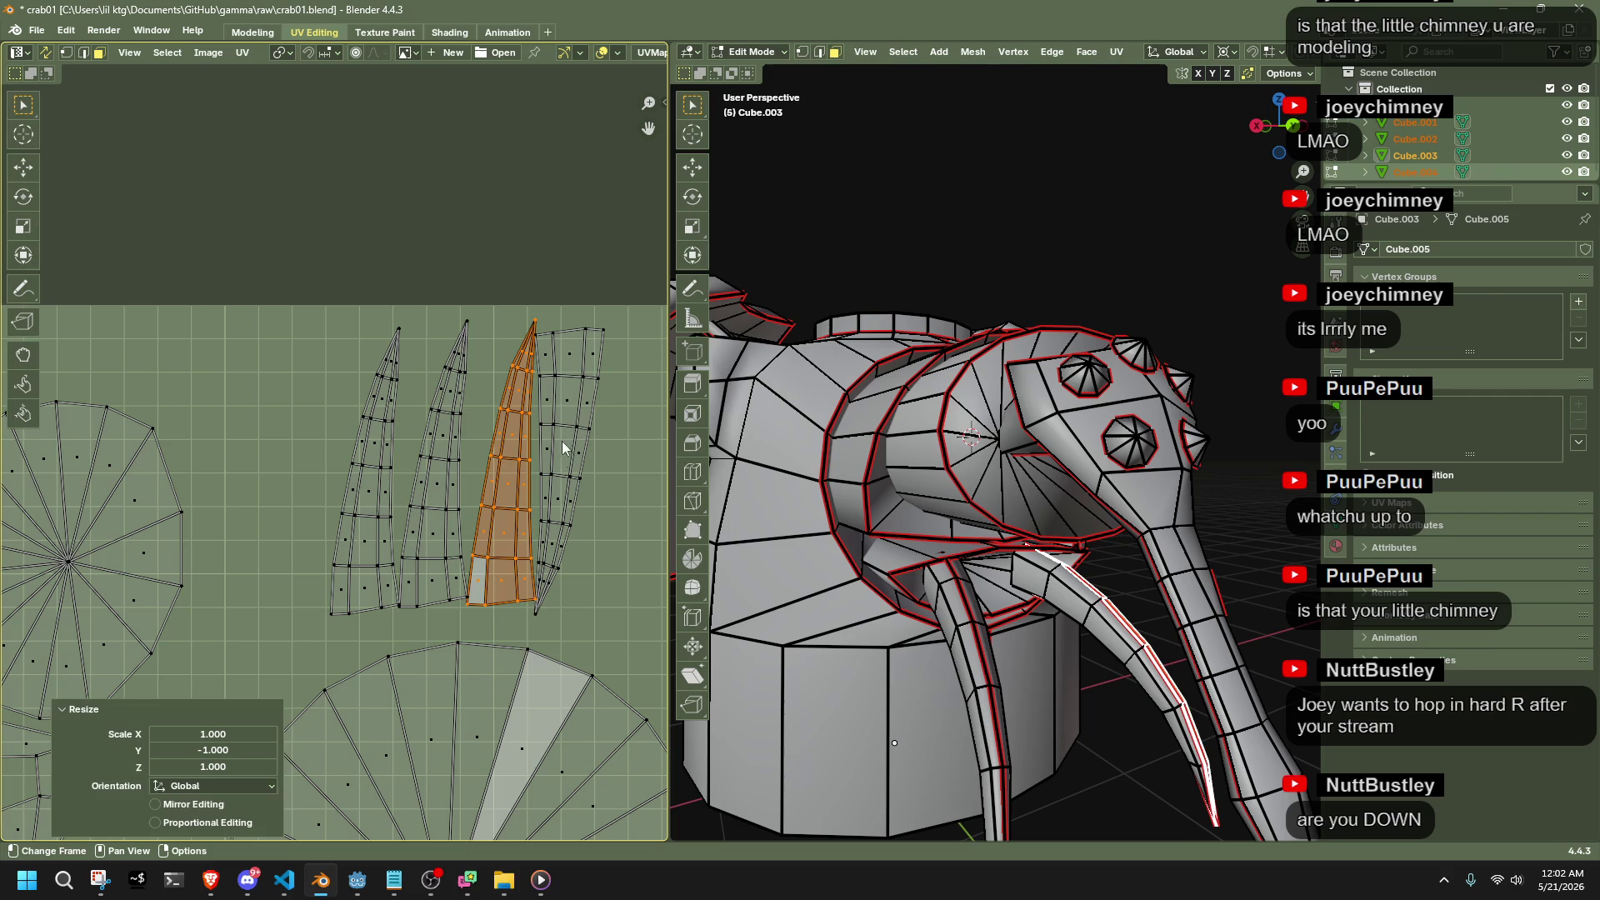
Mirror the third claw island on Y at exactly -1
click(569, 419)
key(l)
key(s)
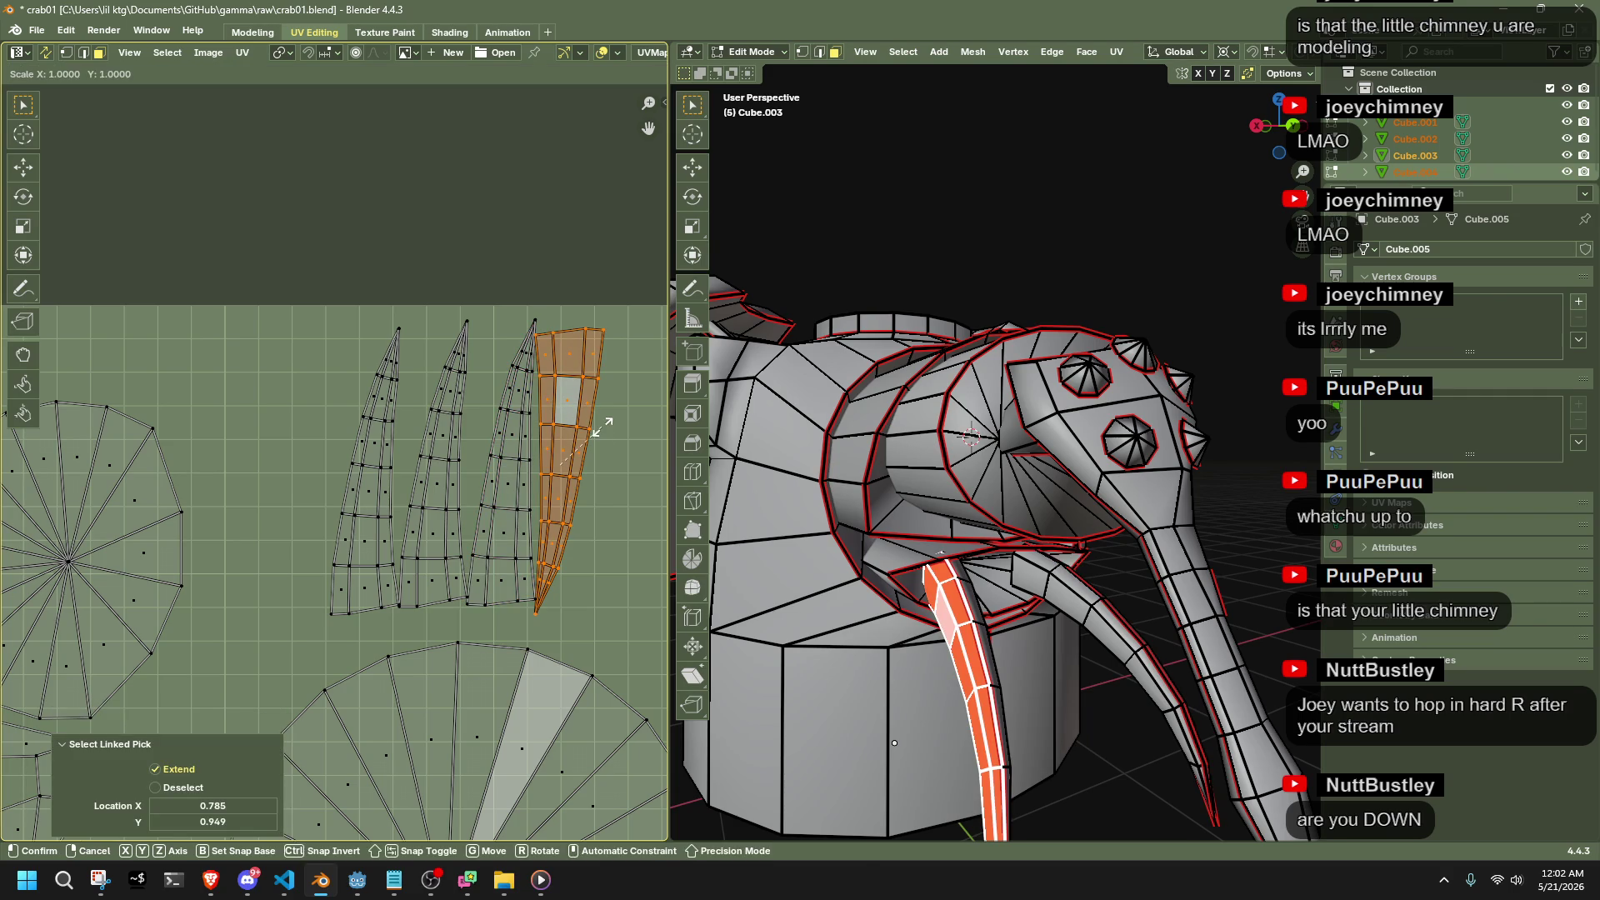
key(y)
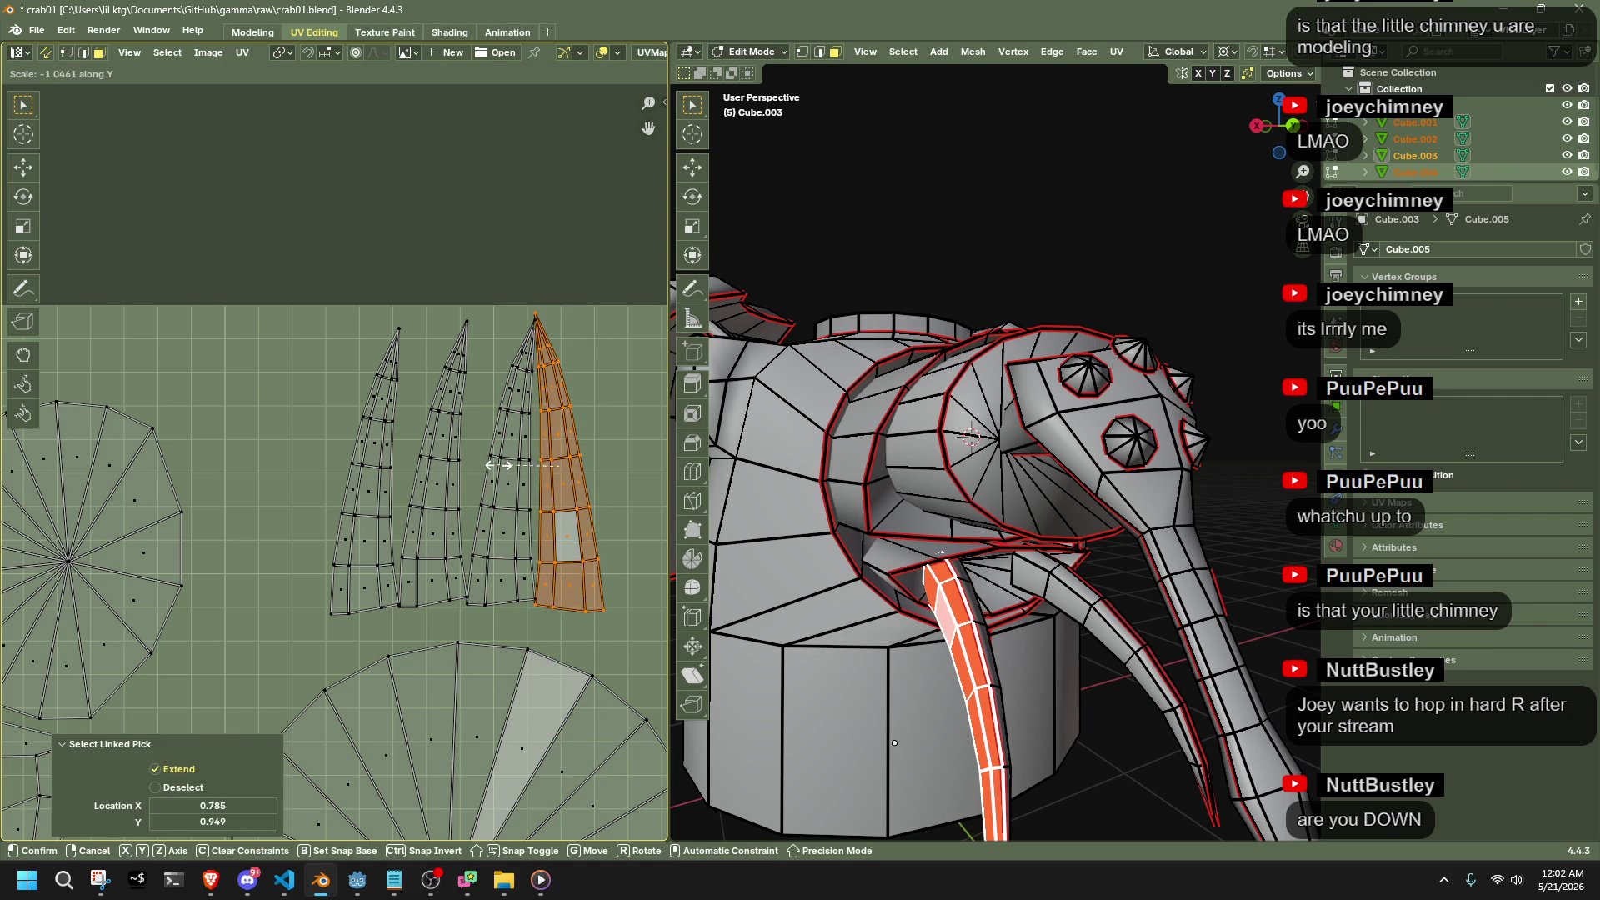
click(509, 472)
double_click(213, 750)
text(-1)
key(Return)
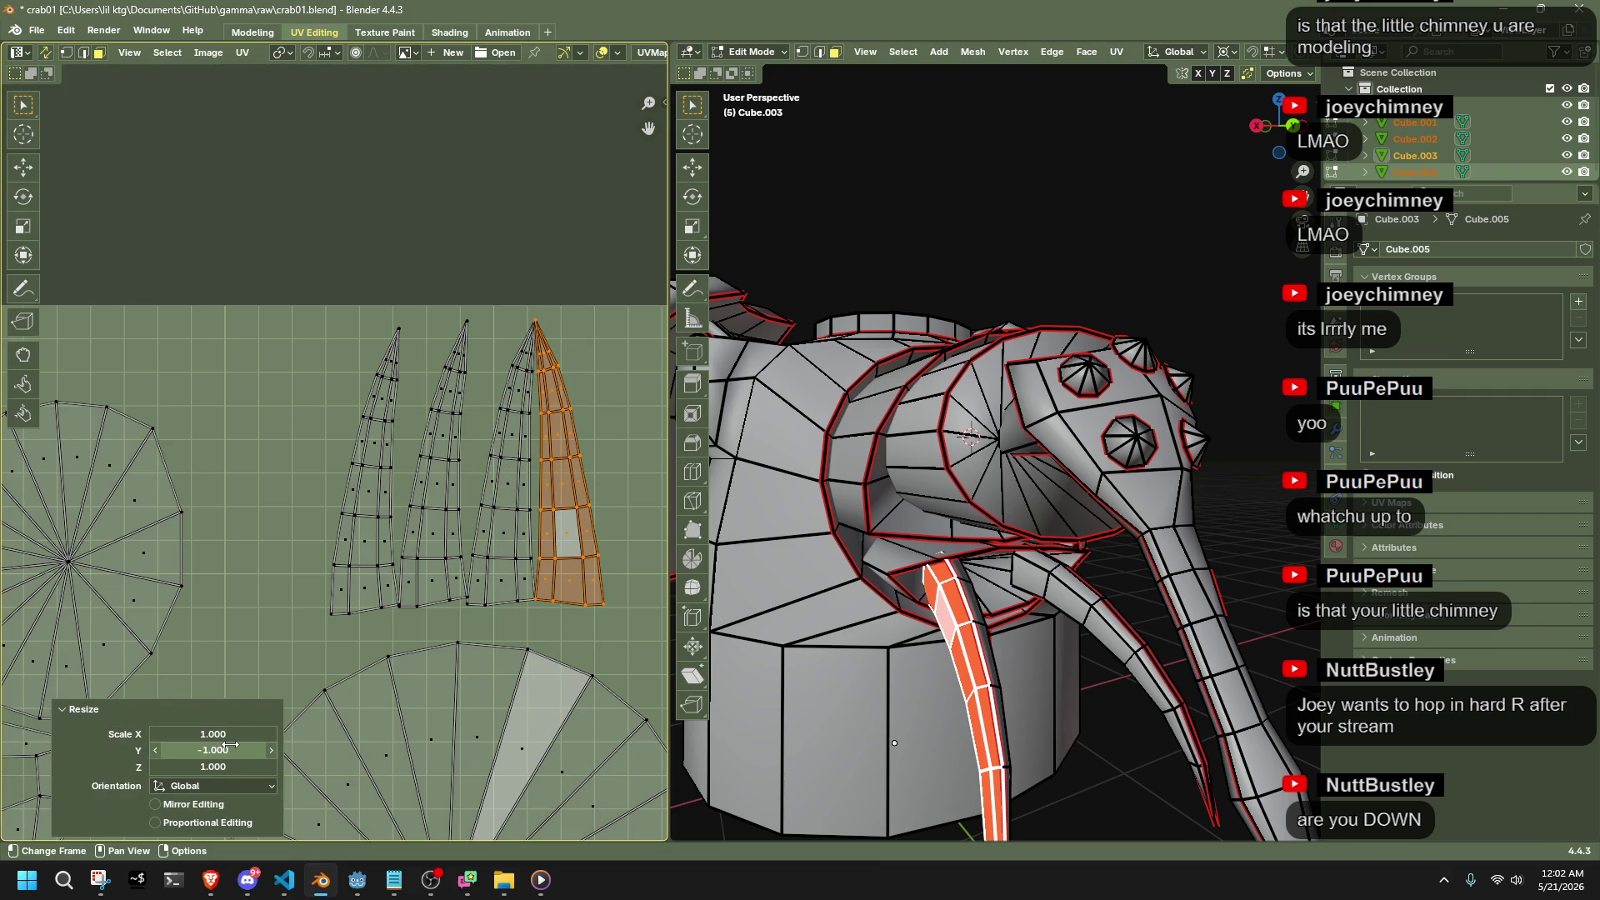
Mirror the rightmost claw island horizontally with an X scale of -1
click(566, 449)
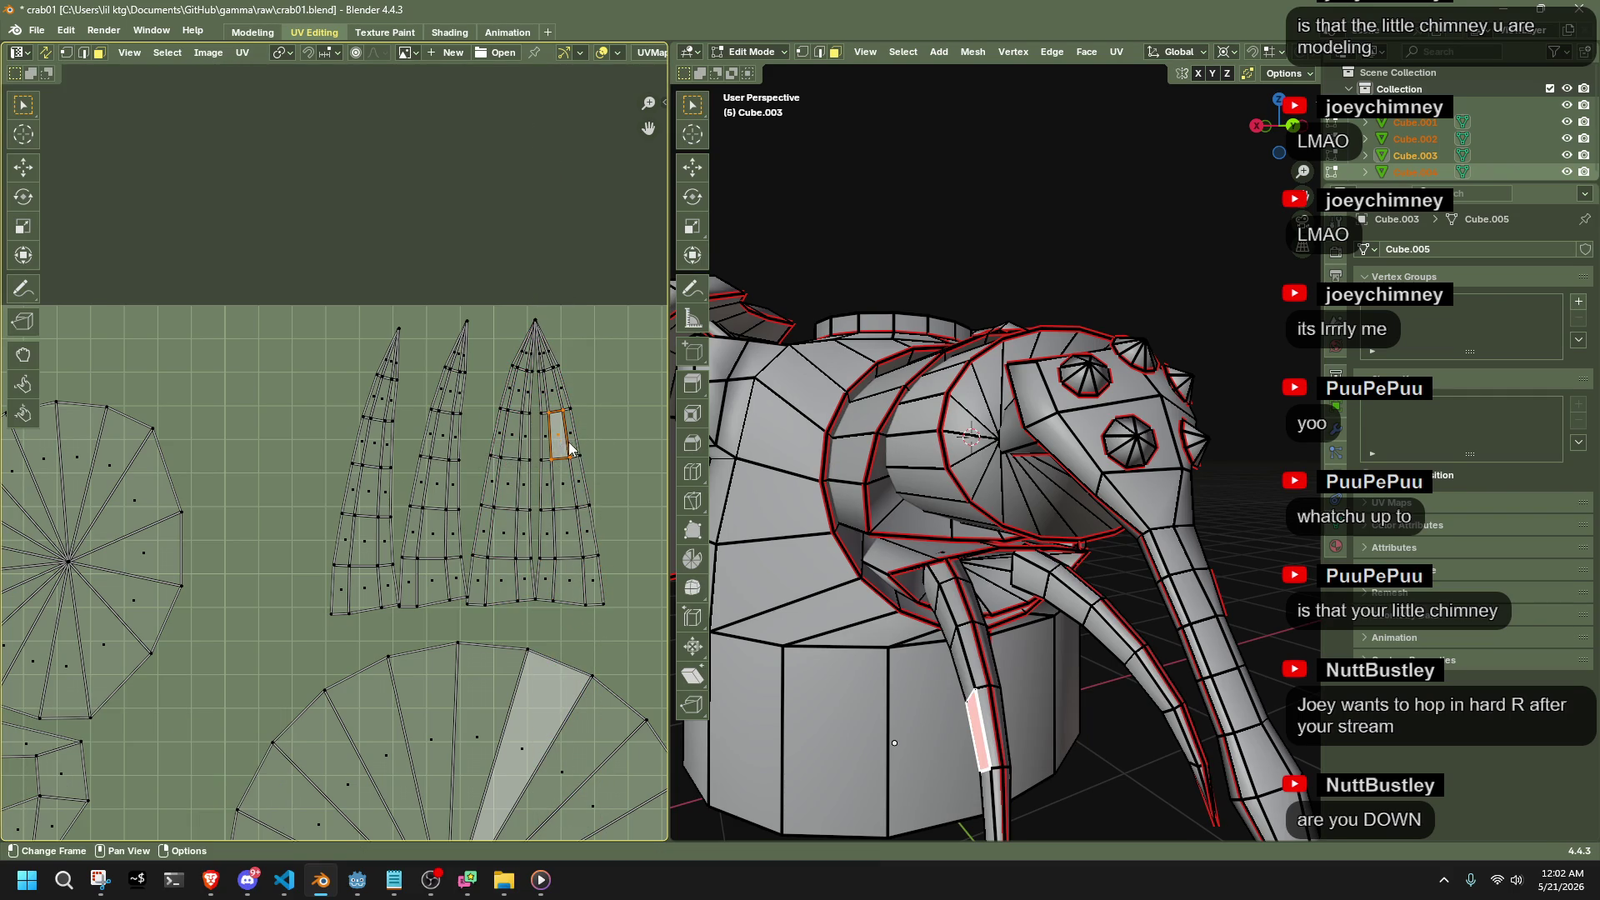
key(l)
key(s)
key(x)
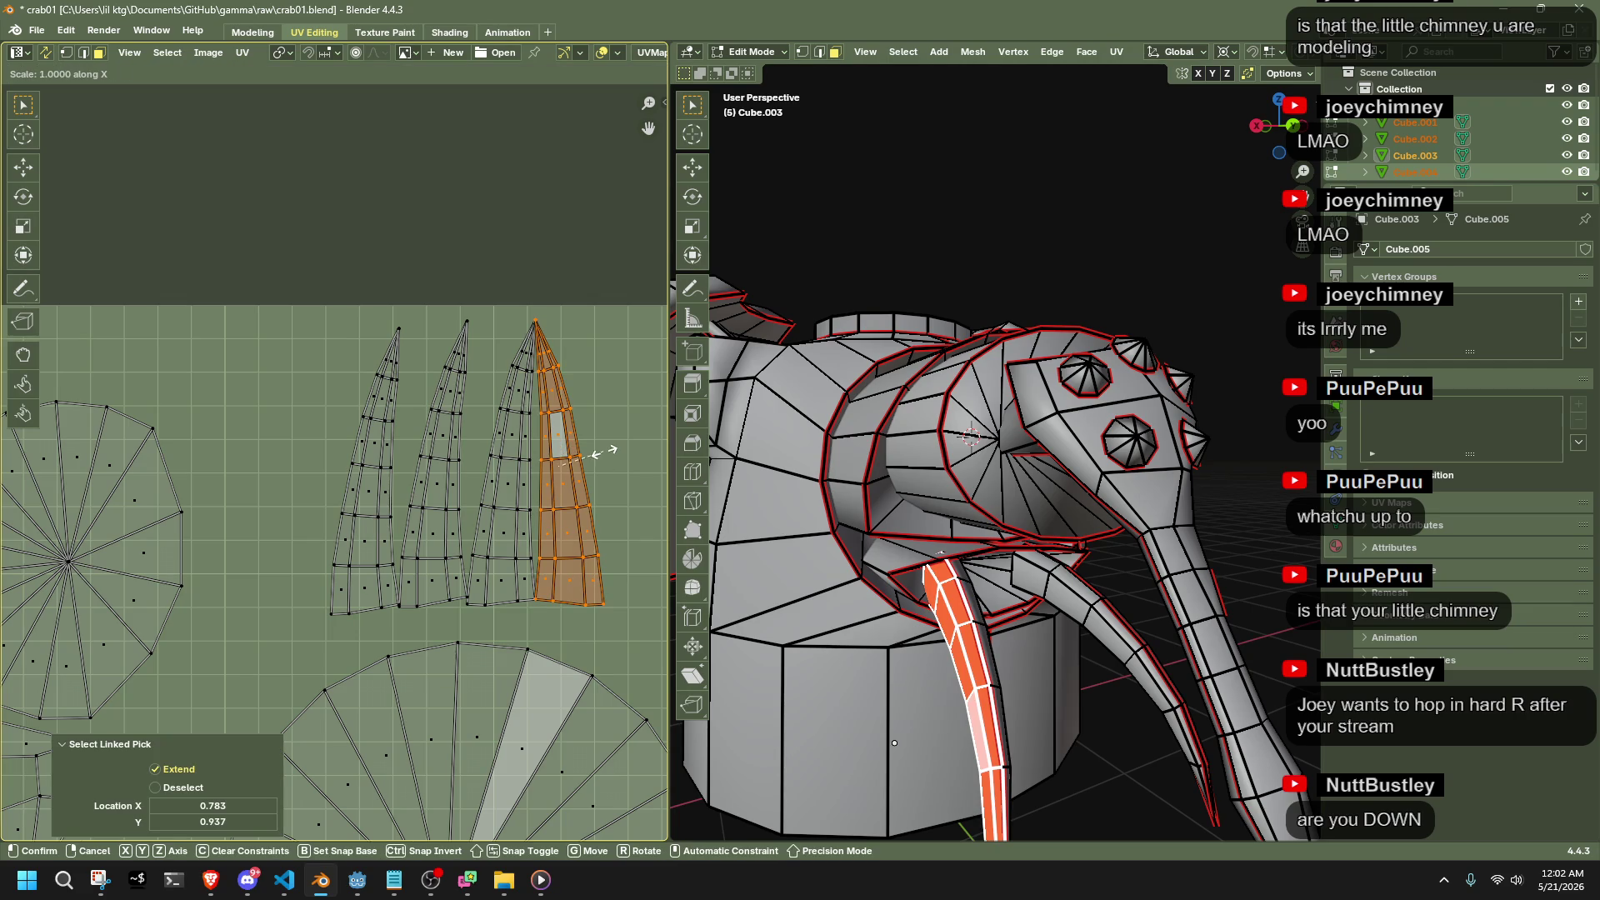
click(512, 459)
click(199, 733)
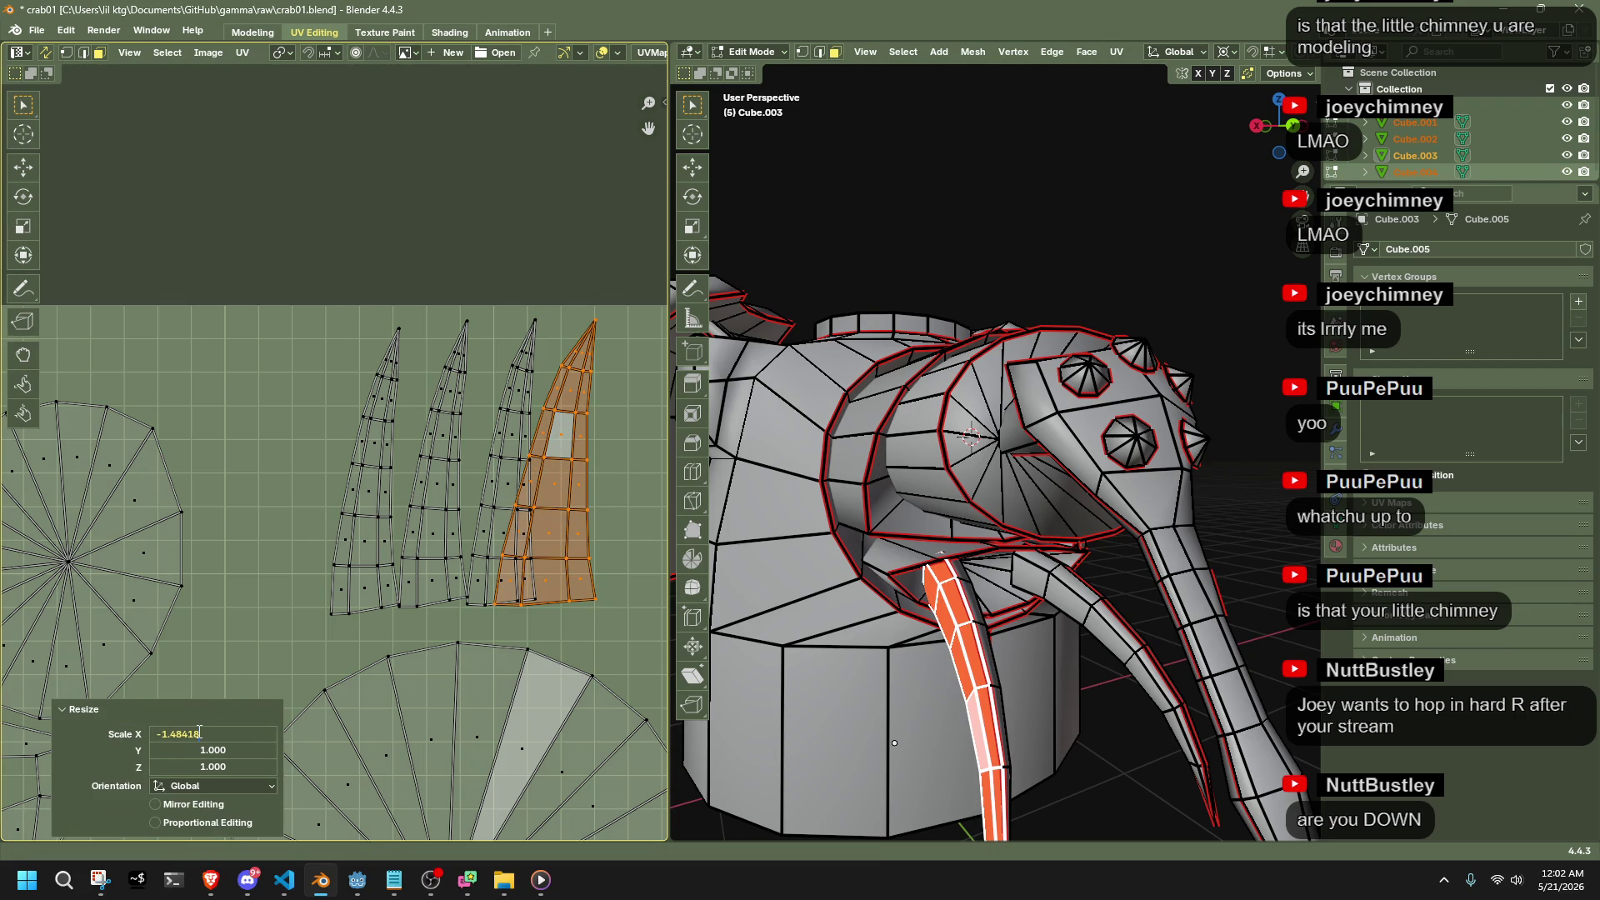
text(-1)
key(Return)
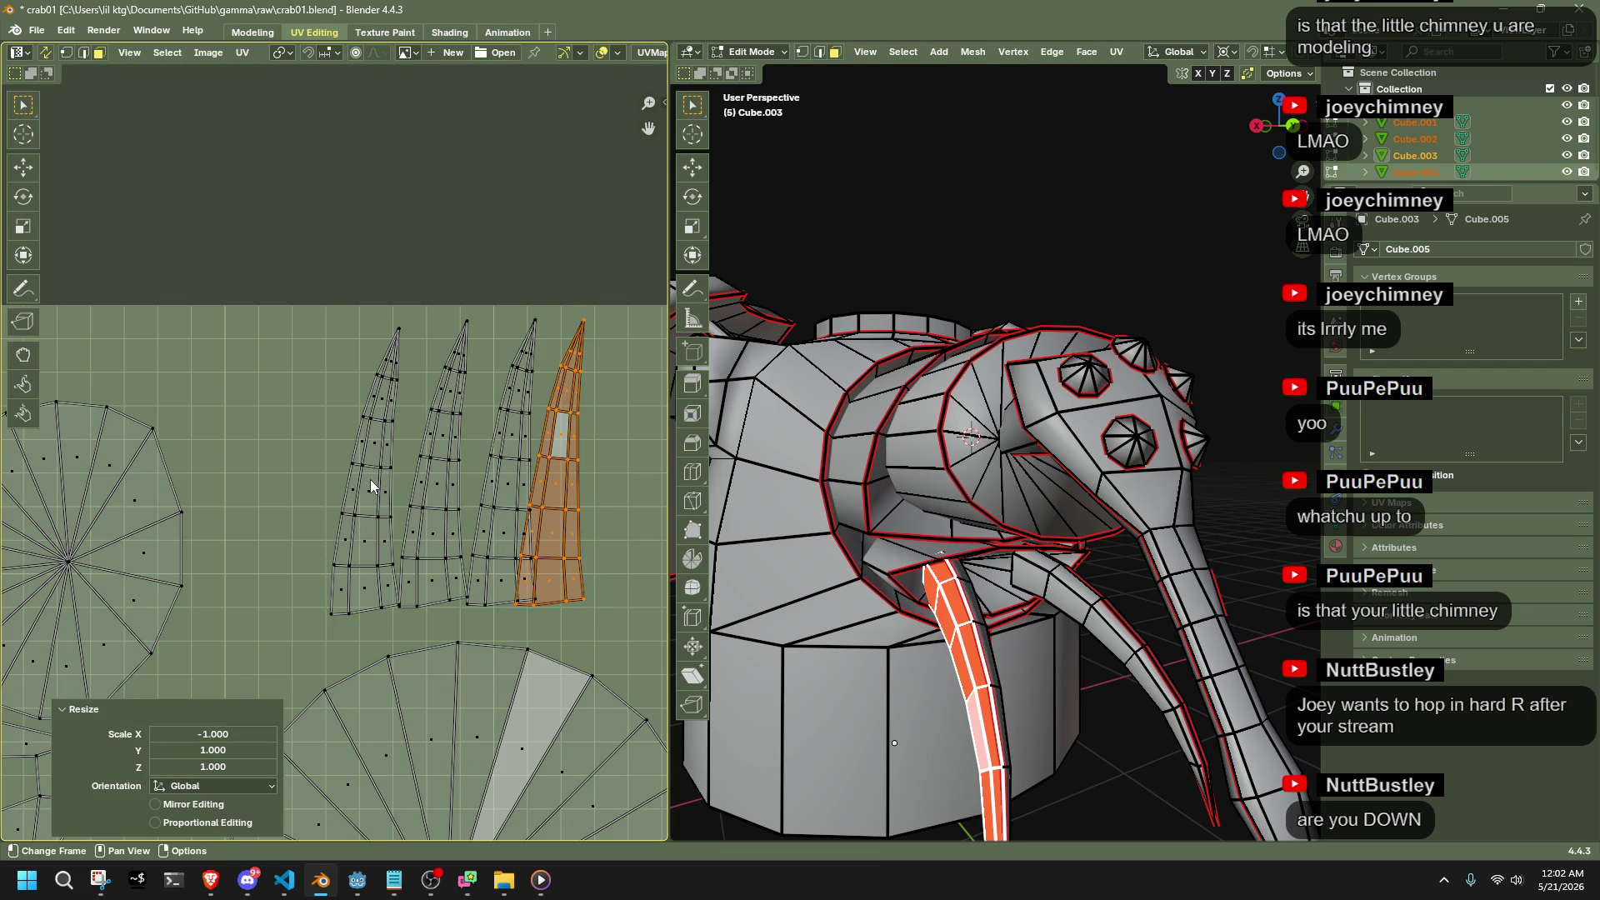
Place the 2D cursor on the leftmost claw island and snap the second island onto it
click(371, 485)
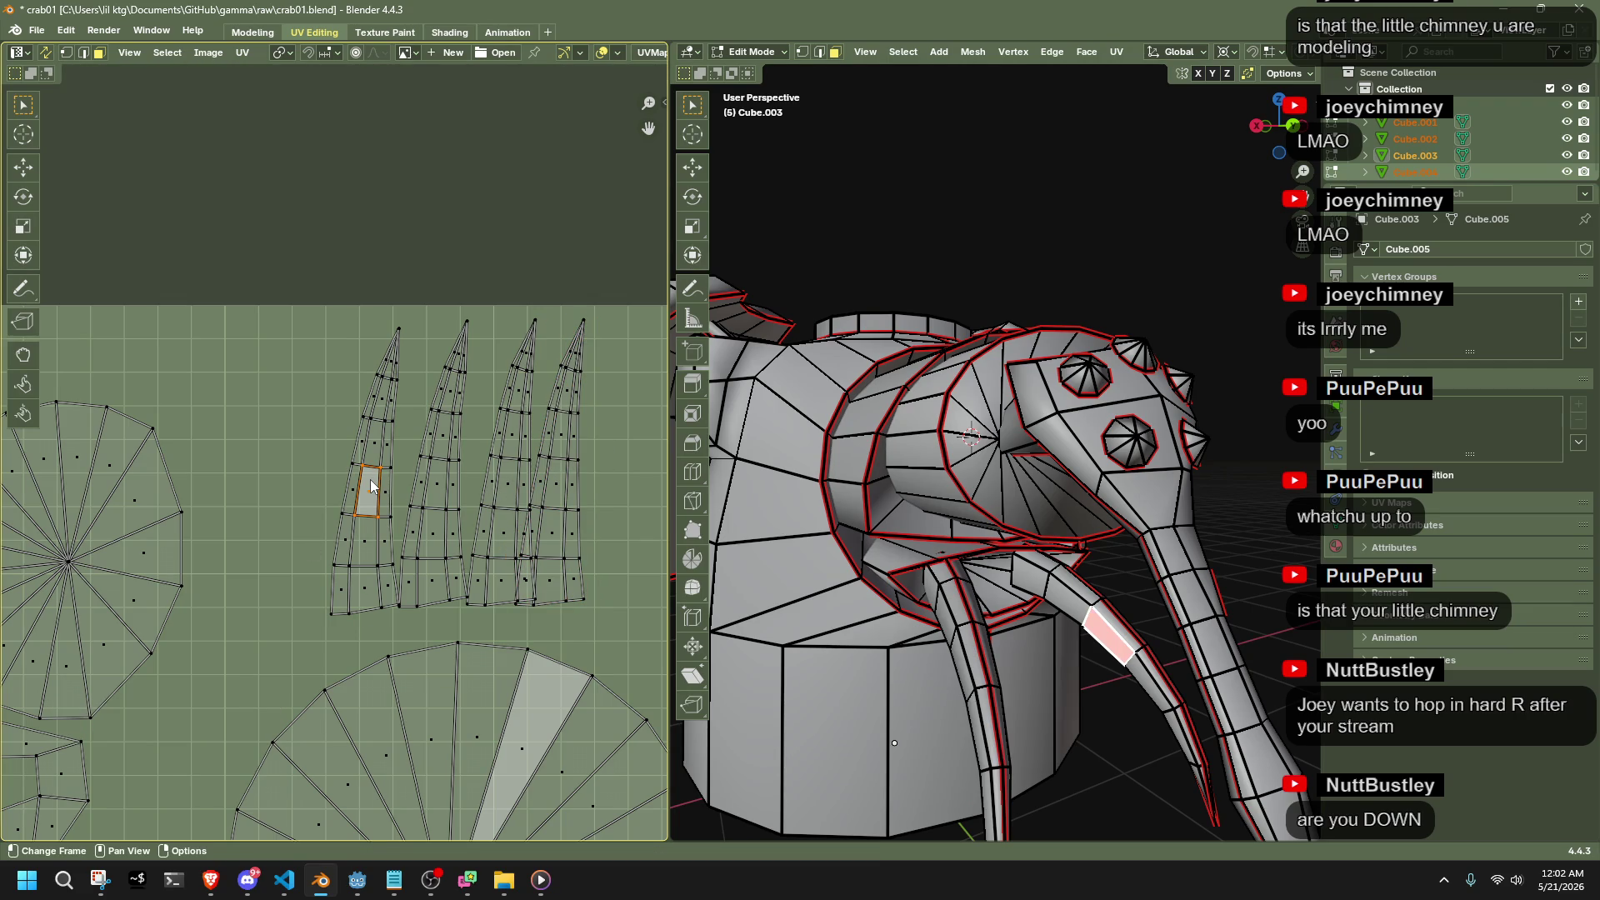
key(l)
key(shift+s)
click(434, 488)
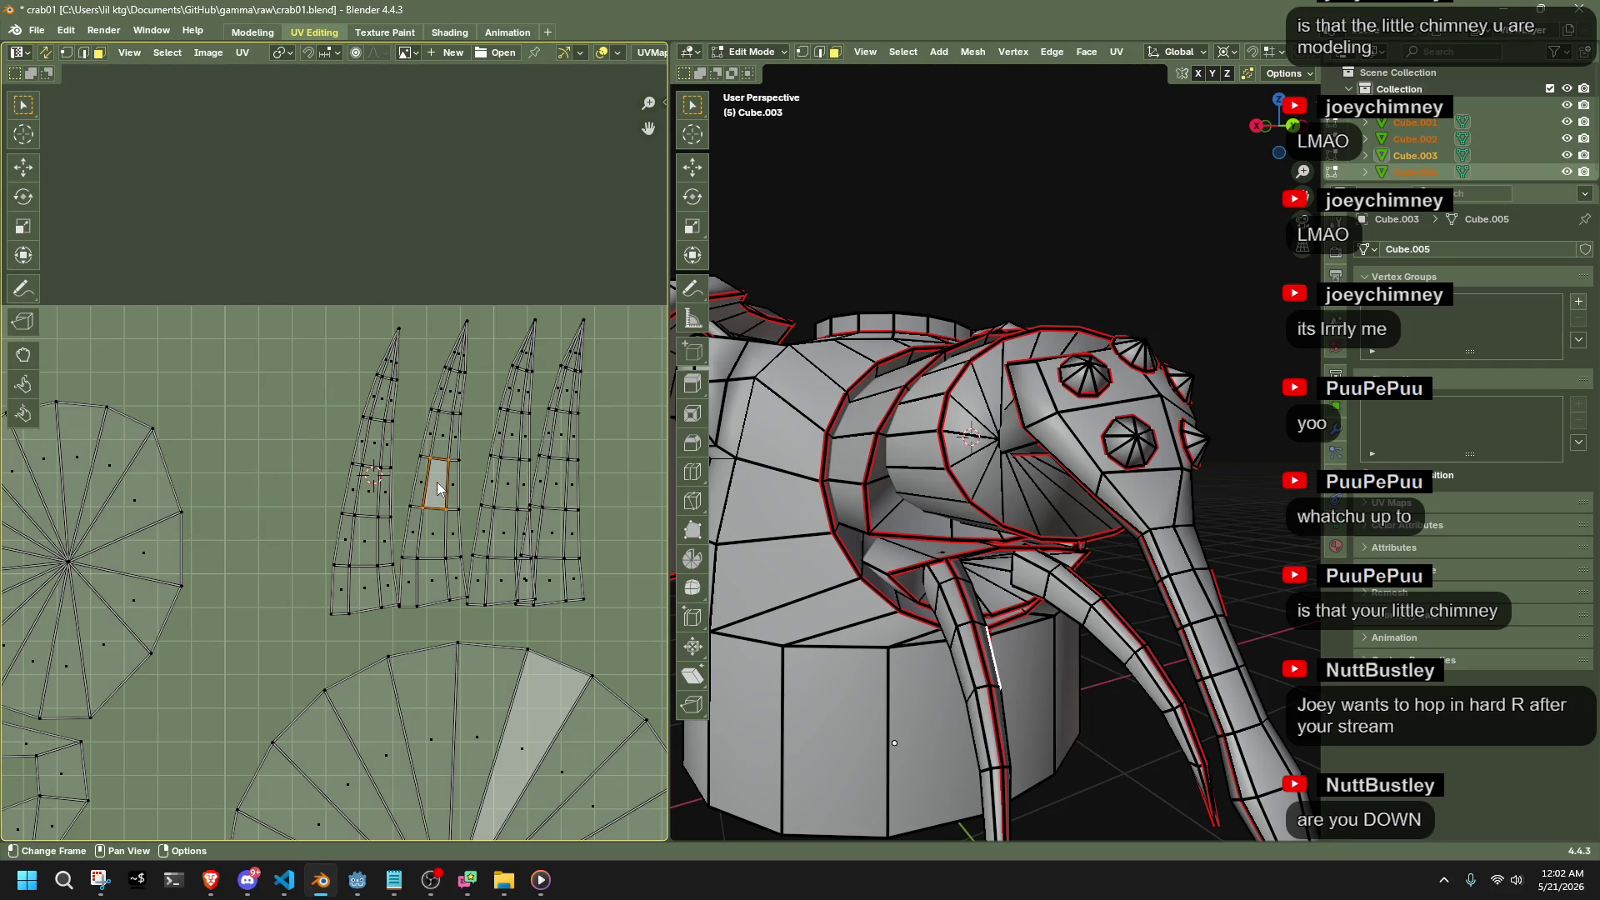
key(l)
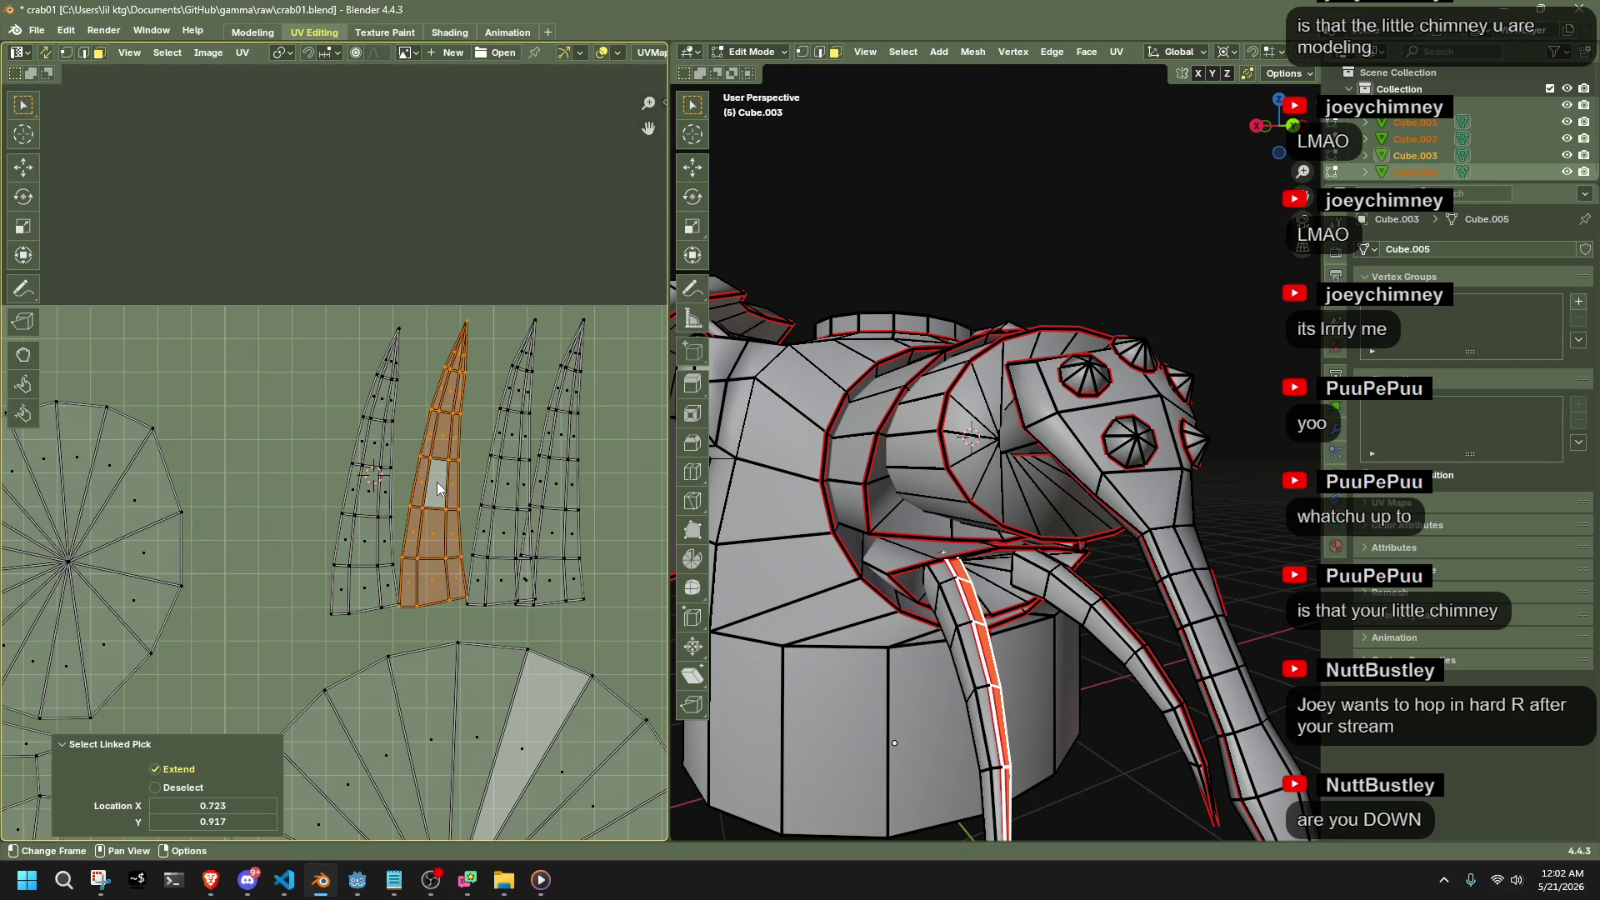
key(shift+s)
key(7)
Snap the middle and right claw islands onto the cursor, stacking all claws together
click(504, 487)
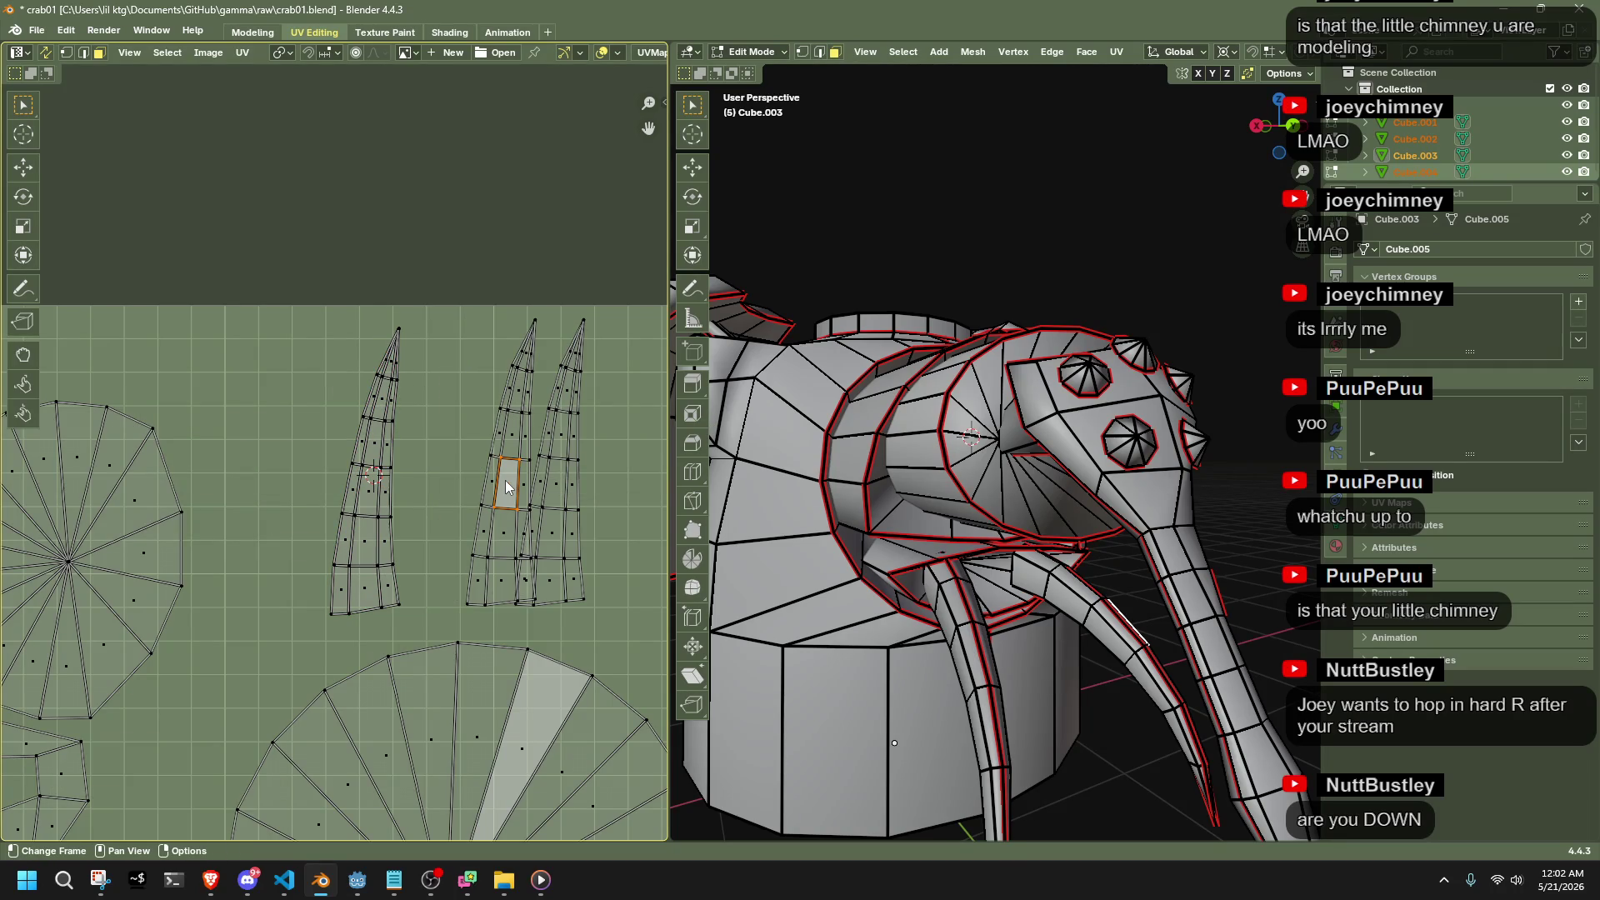
key(l)
key(shift+s)
key(7)
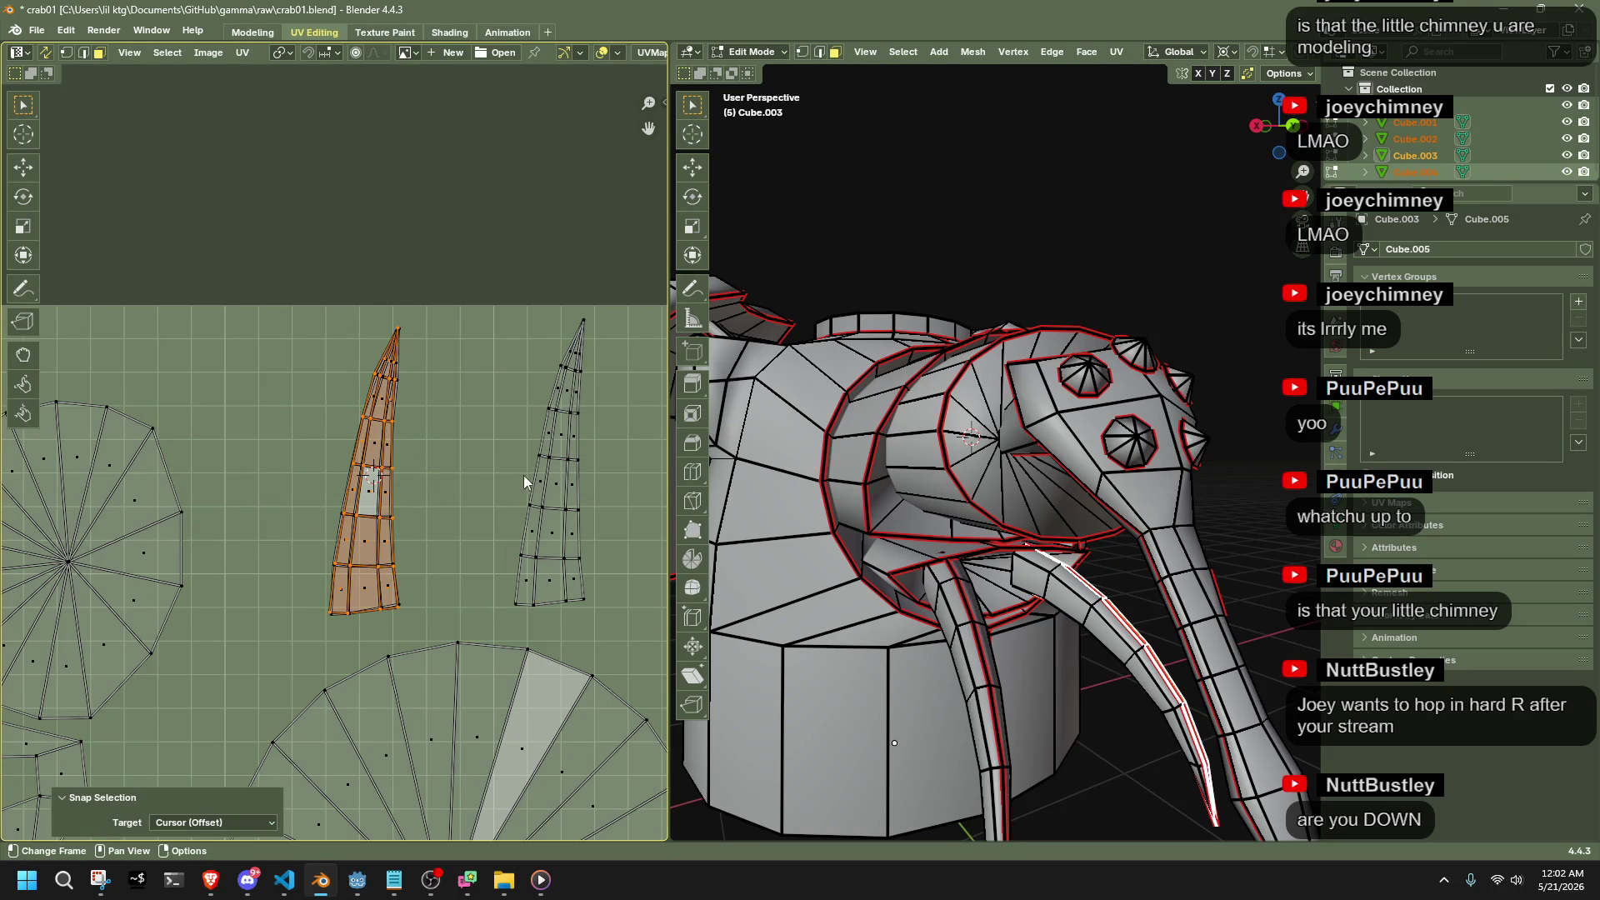
click(559, 478)
key(shift+s)
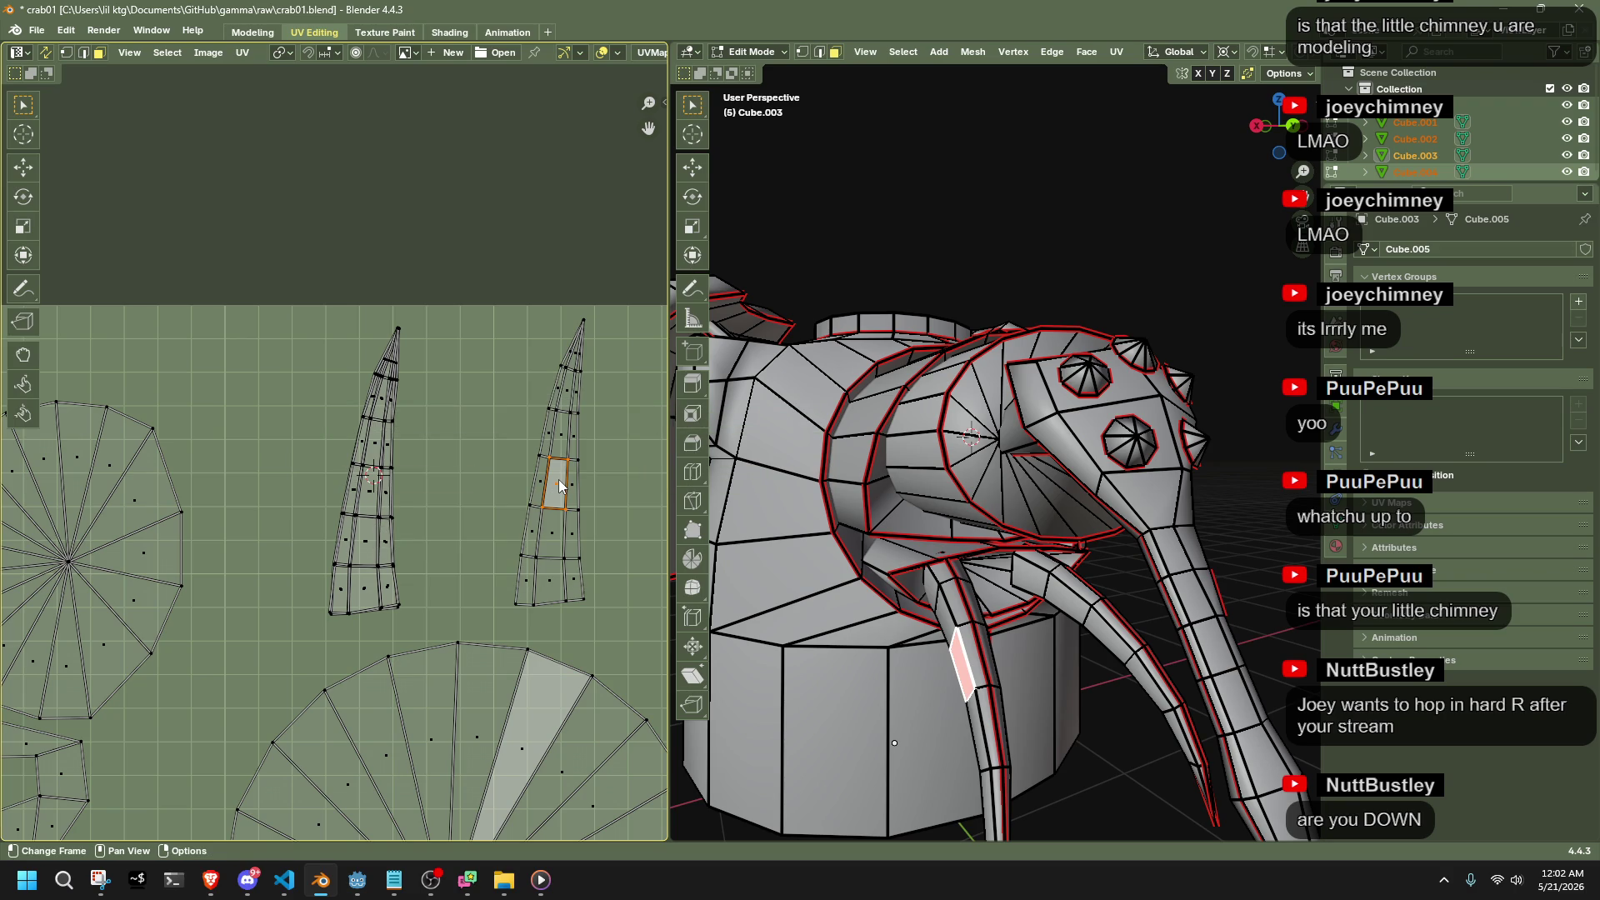
key(l)
key(shift+s)
key(7)
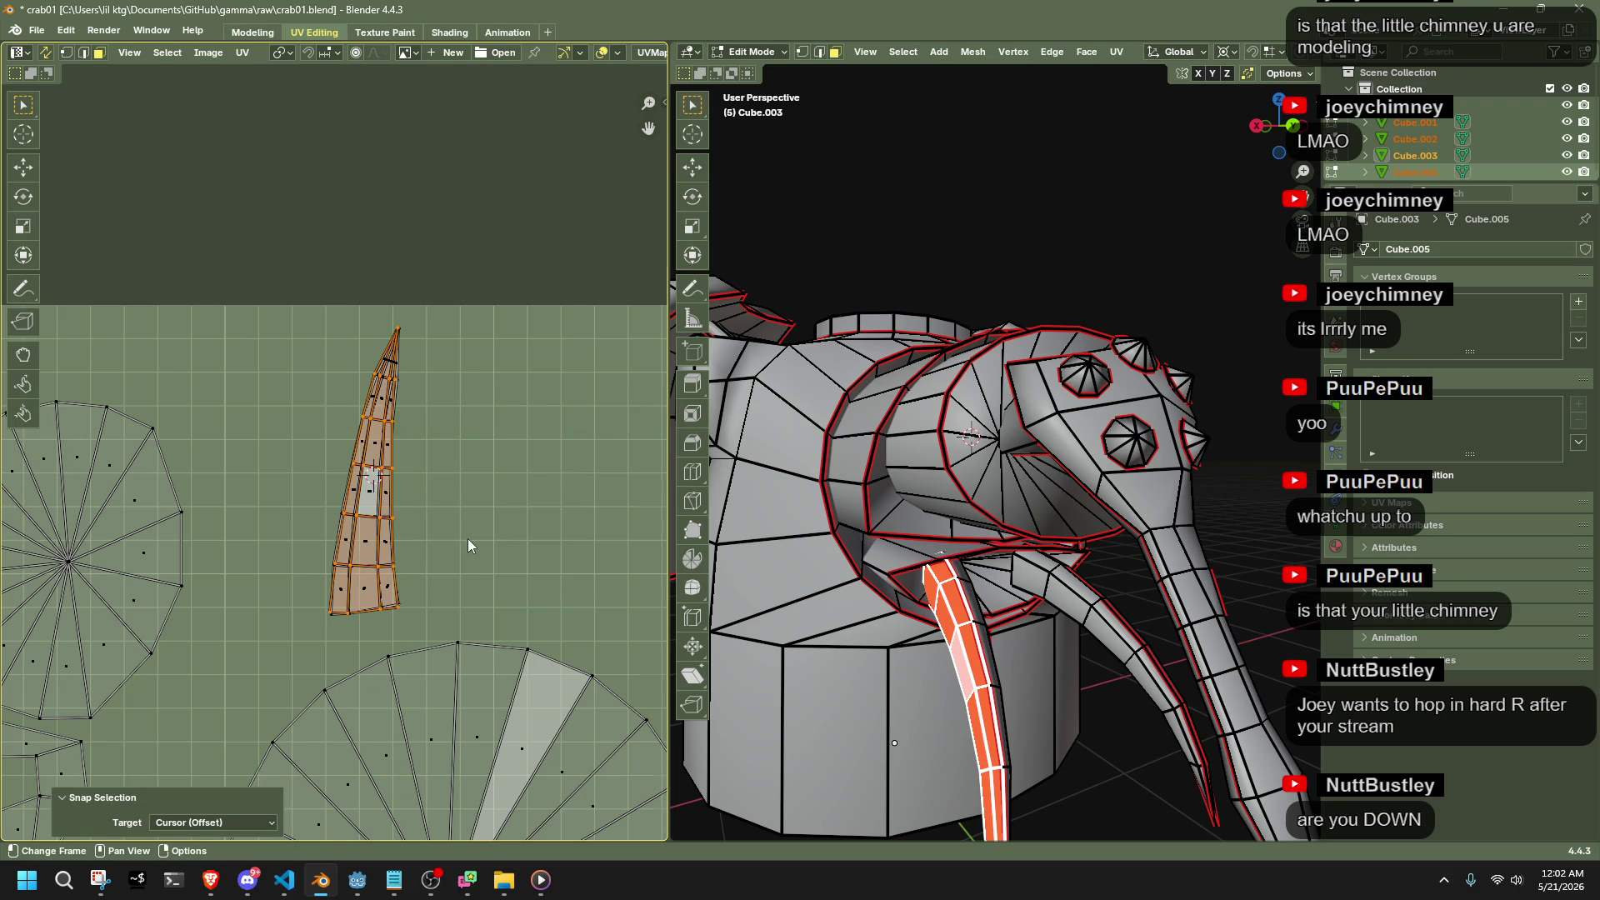
scroll(491, 543, up, 4)
click(492, 542)
Select the left boundary edge of the stacked island
scroll(492, 542, up, 2)
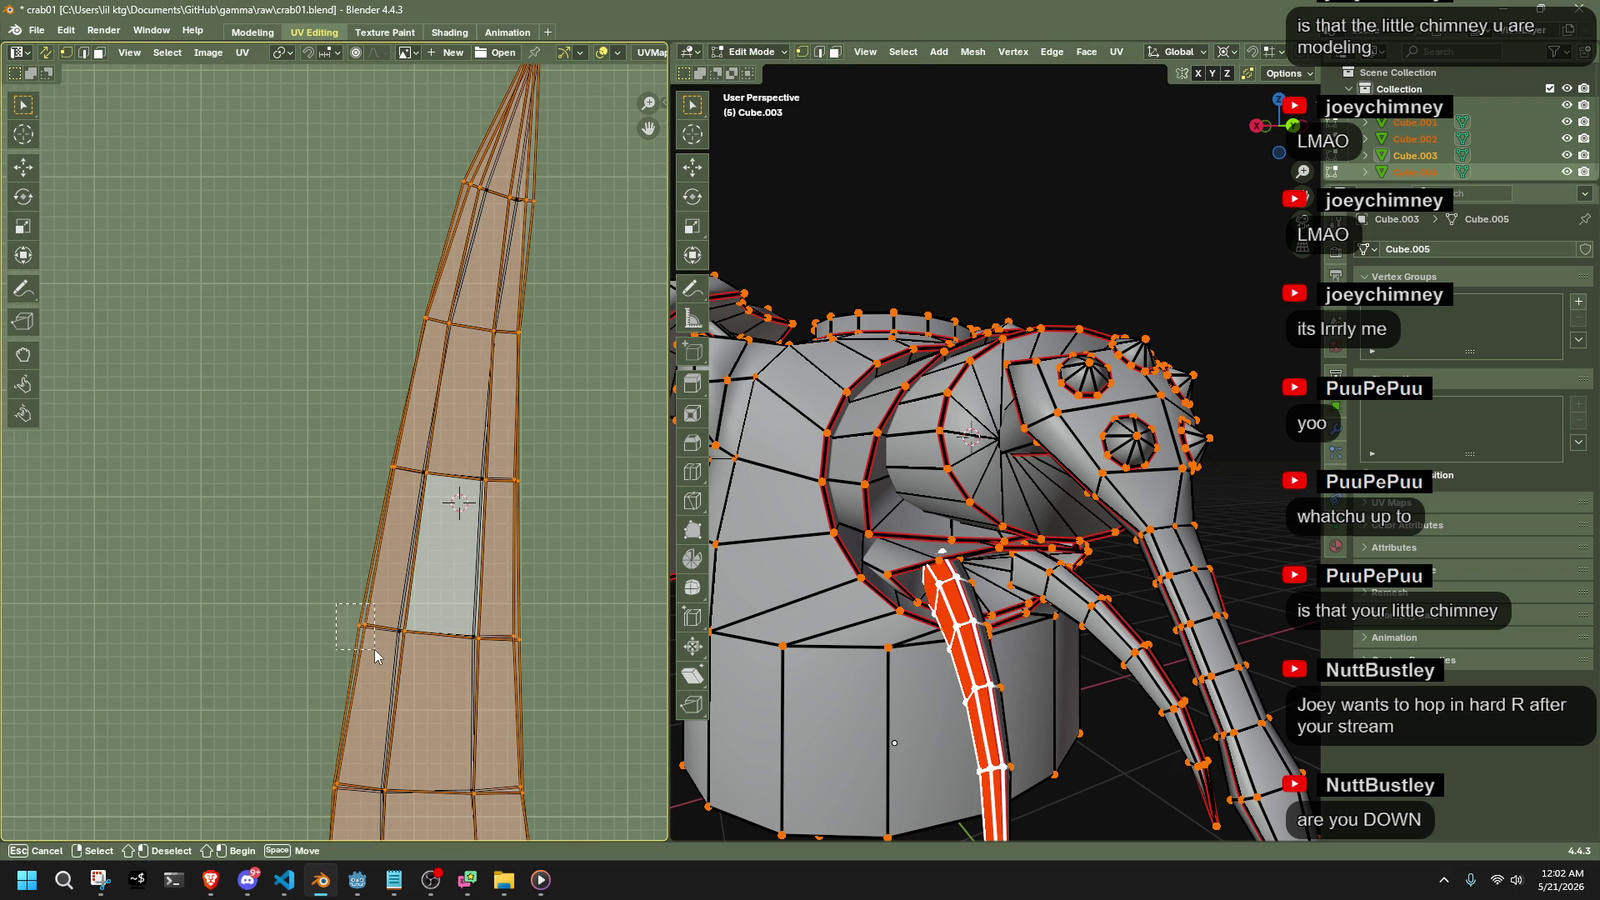
alt+click(373, 648)
middle_drag(380, 653, 398, 535)
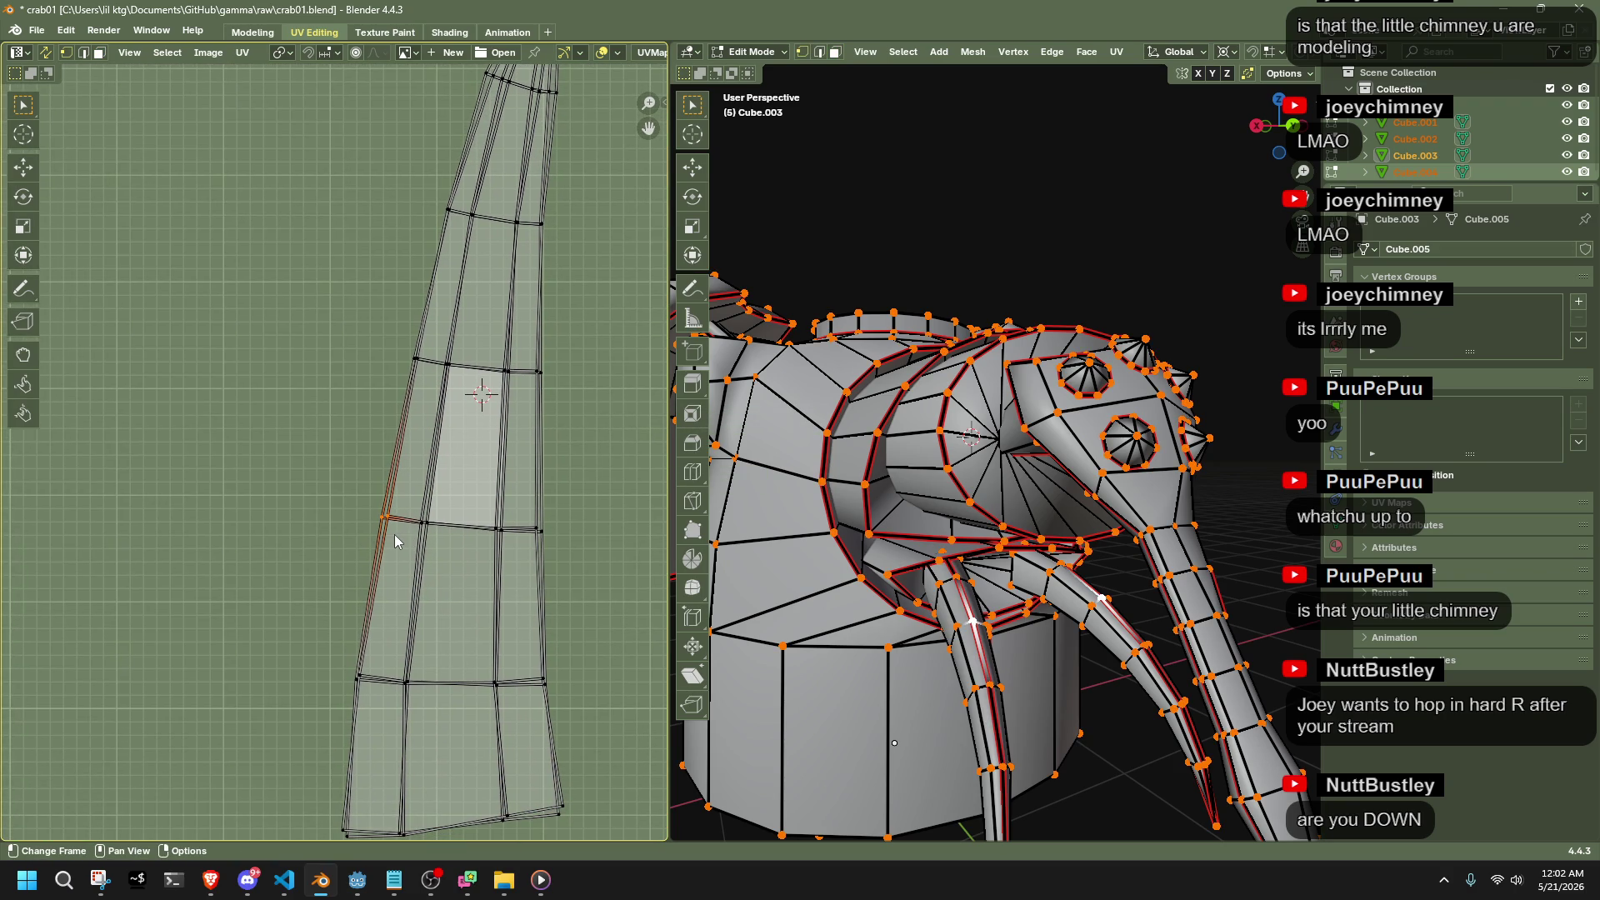
scroll(393, 533, up, 1)
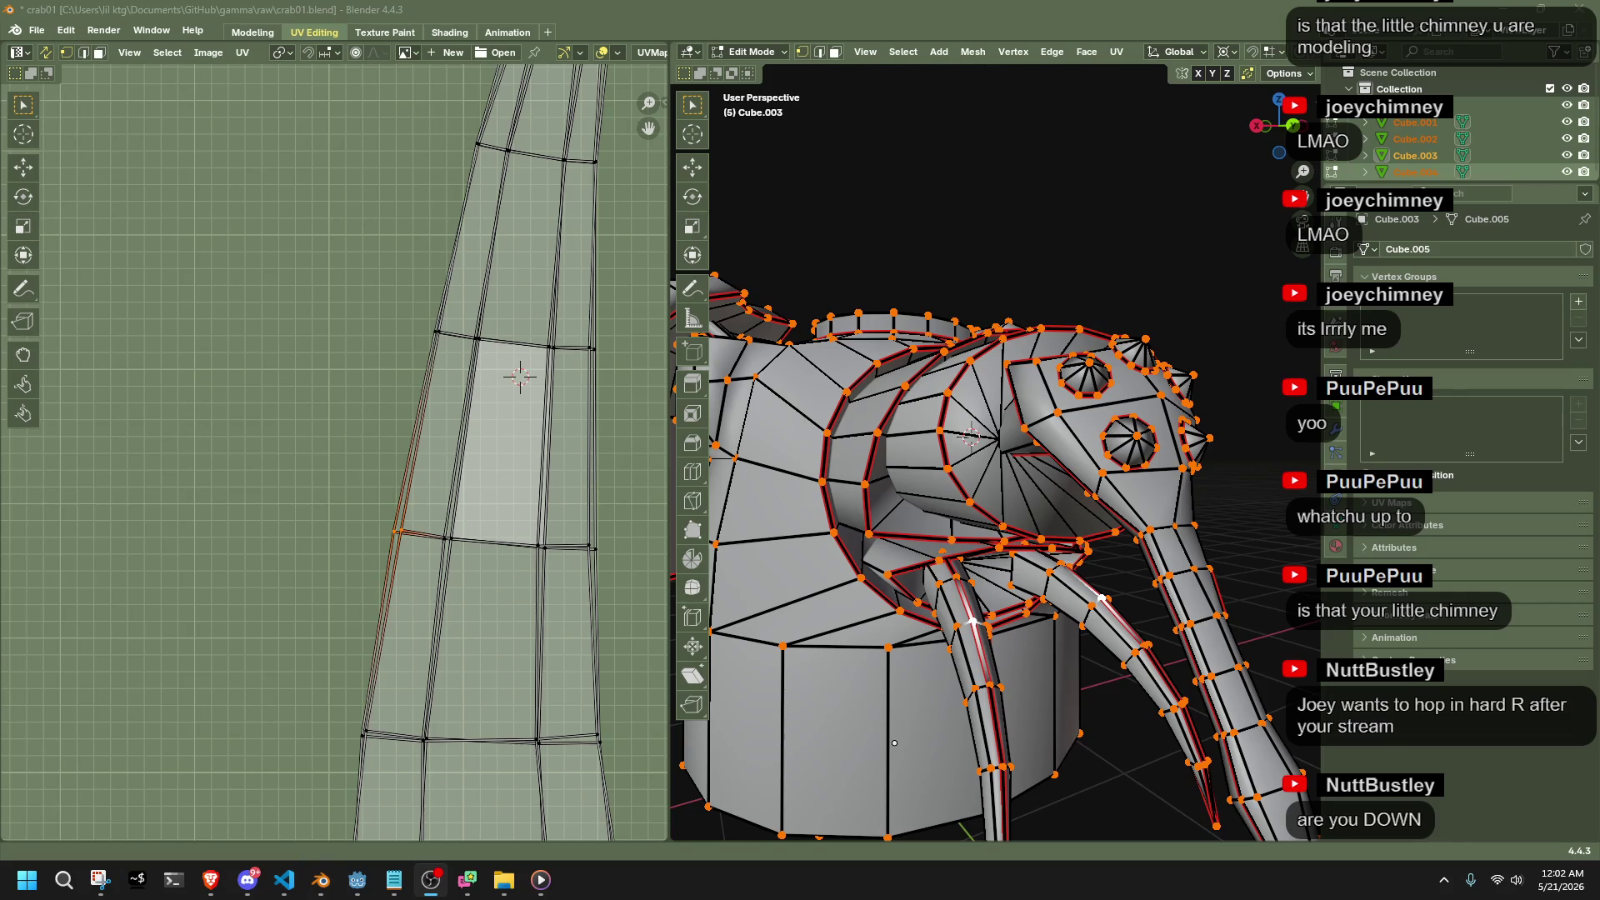
scroll(370, 554, up, 4)
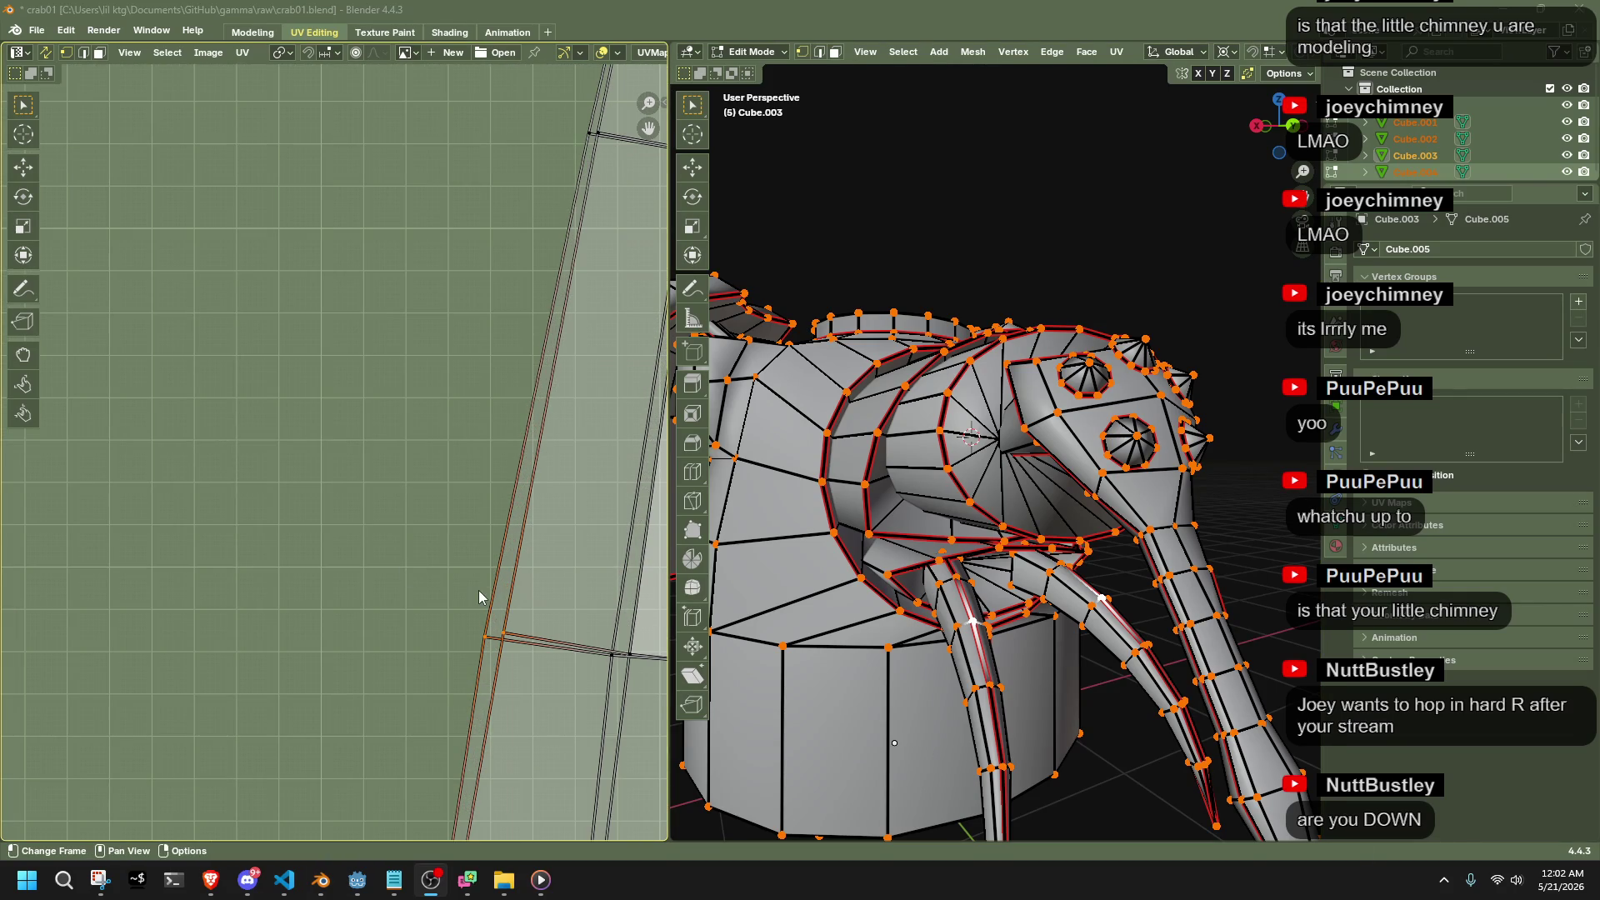
click(416, 533)
scroll(416, 533, down, 5)
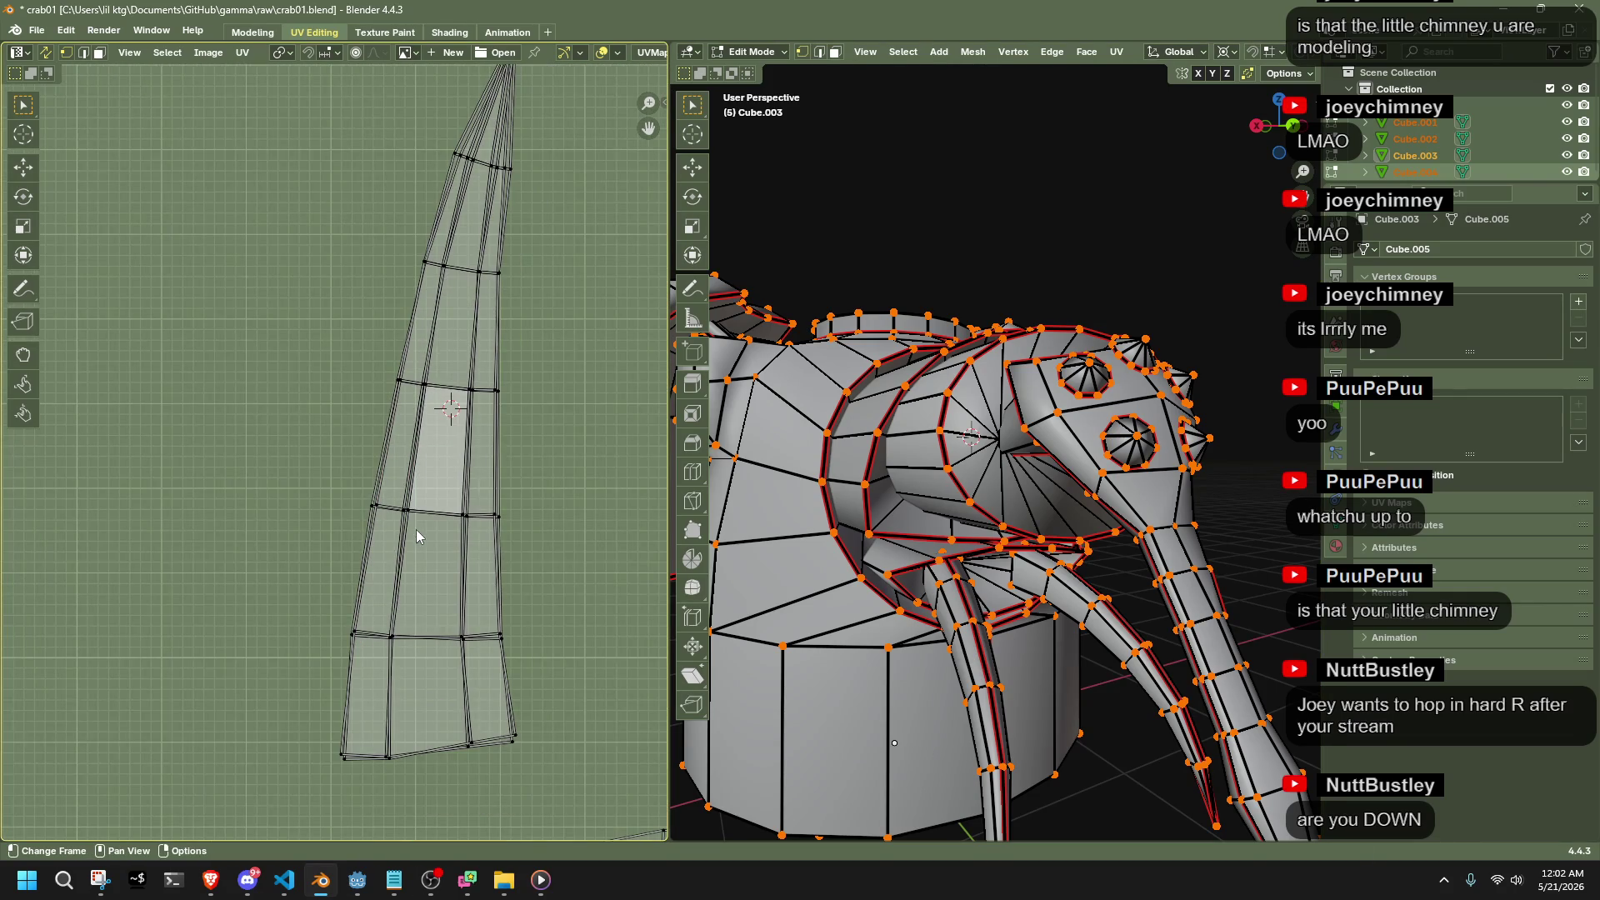
middle_drag(372, 415, 372, 553)
click(397, 591)
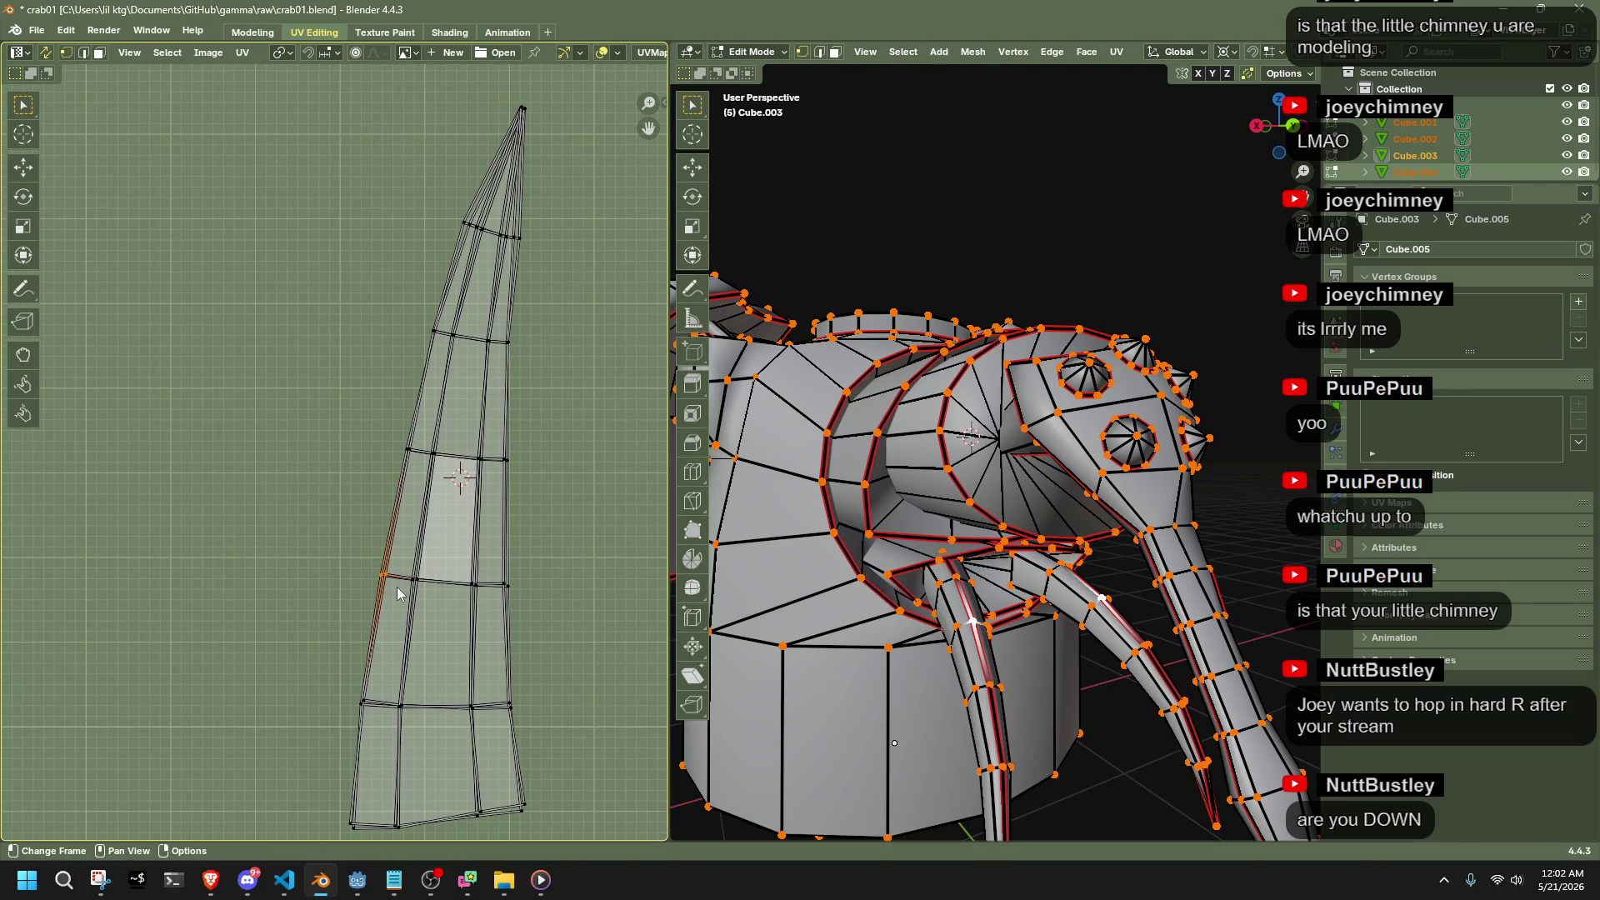
Scale the selected edge to 0 on X, Y and Z
key(s)
click(463, 469)
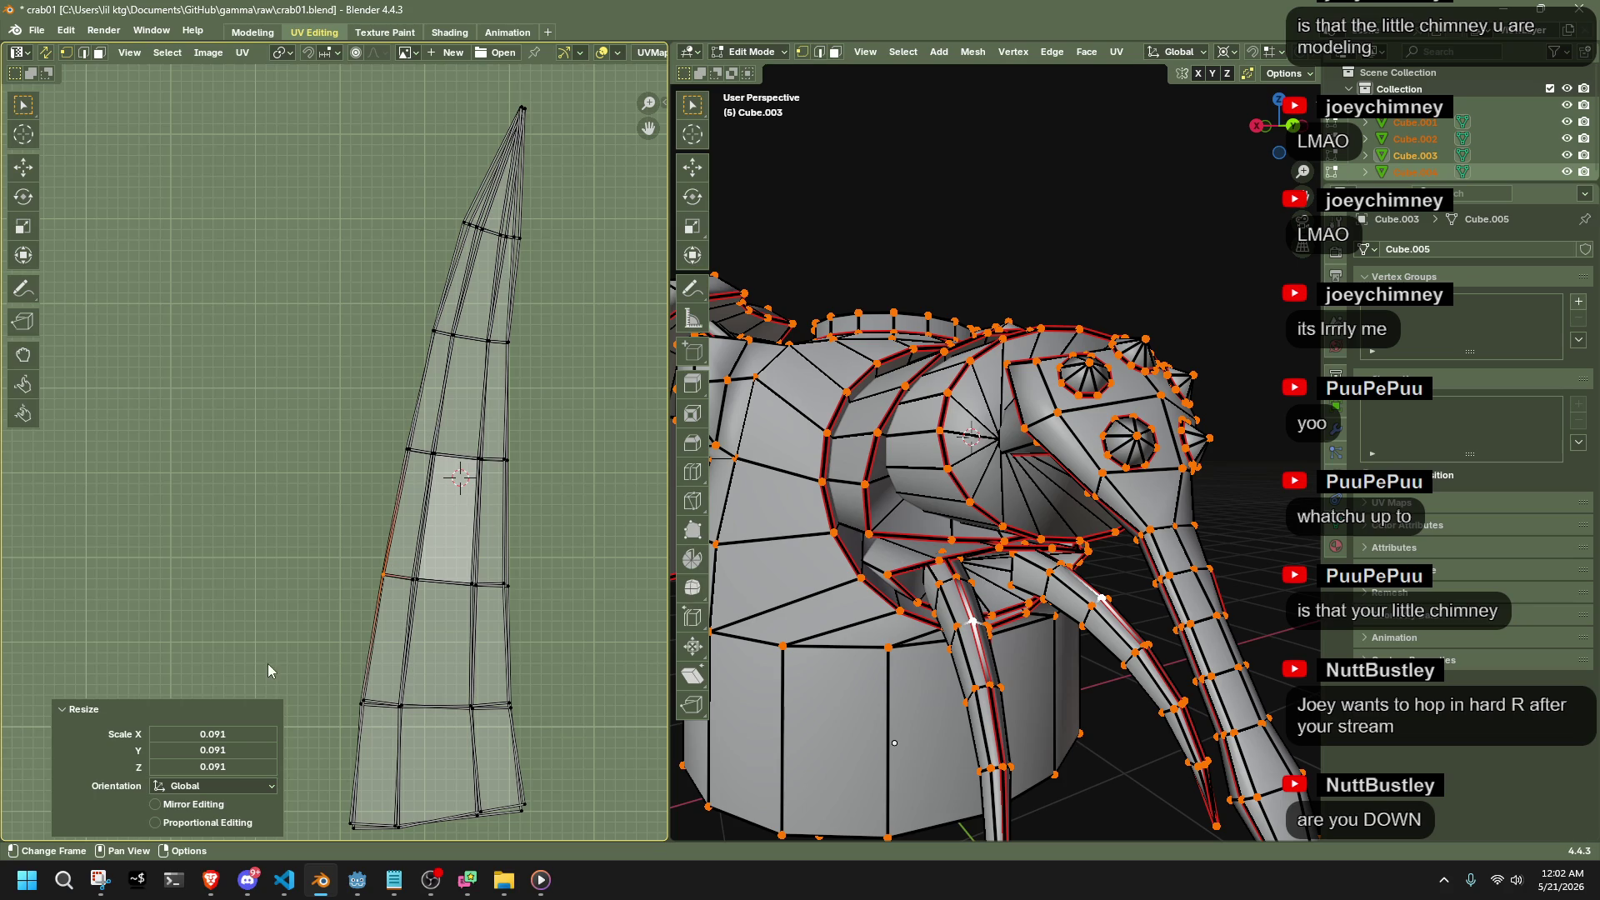
drag(234, 740, 237, 737)
click(236, 736)
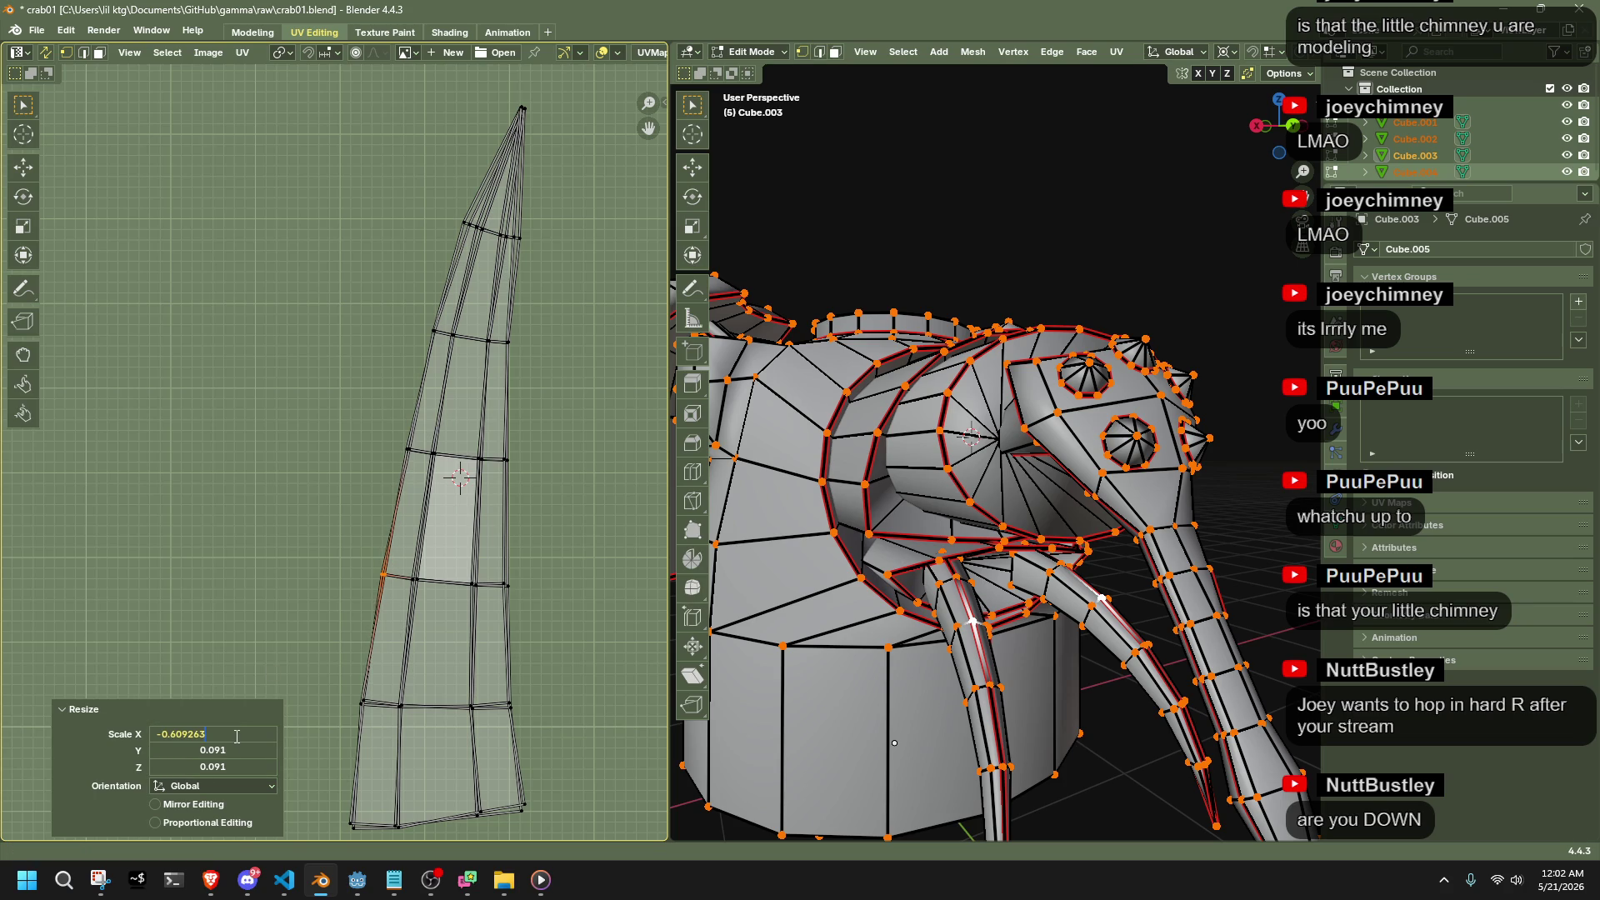
text(0)
key(Return)
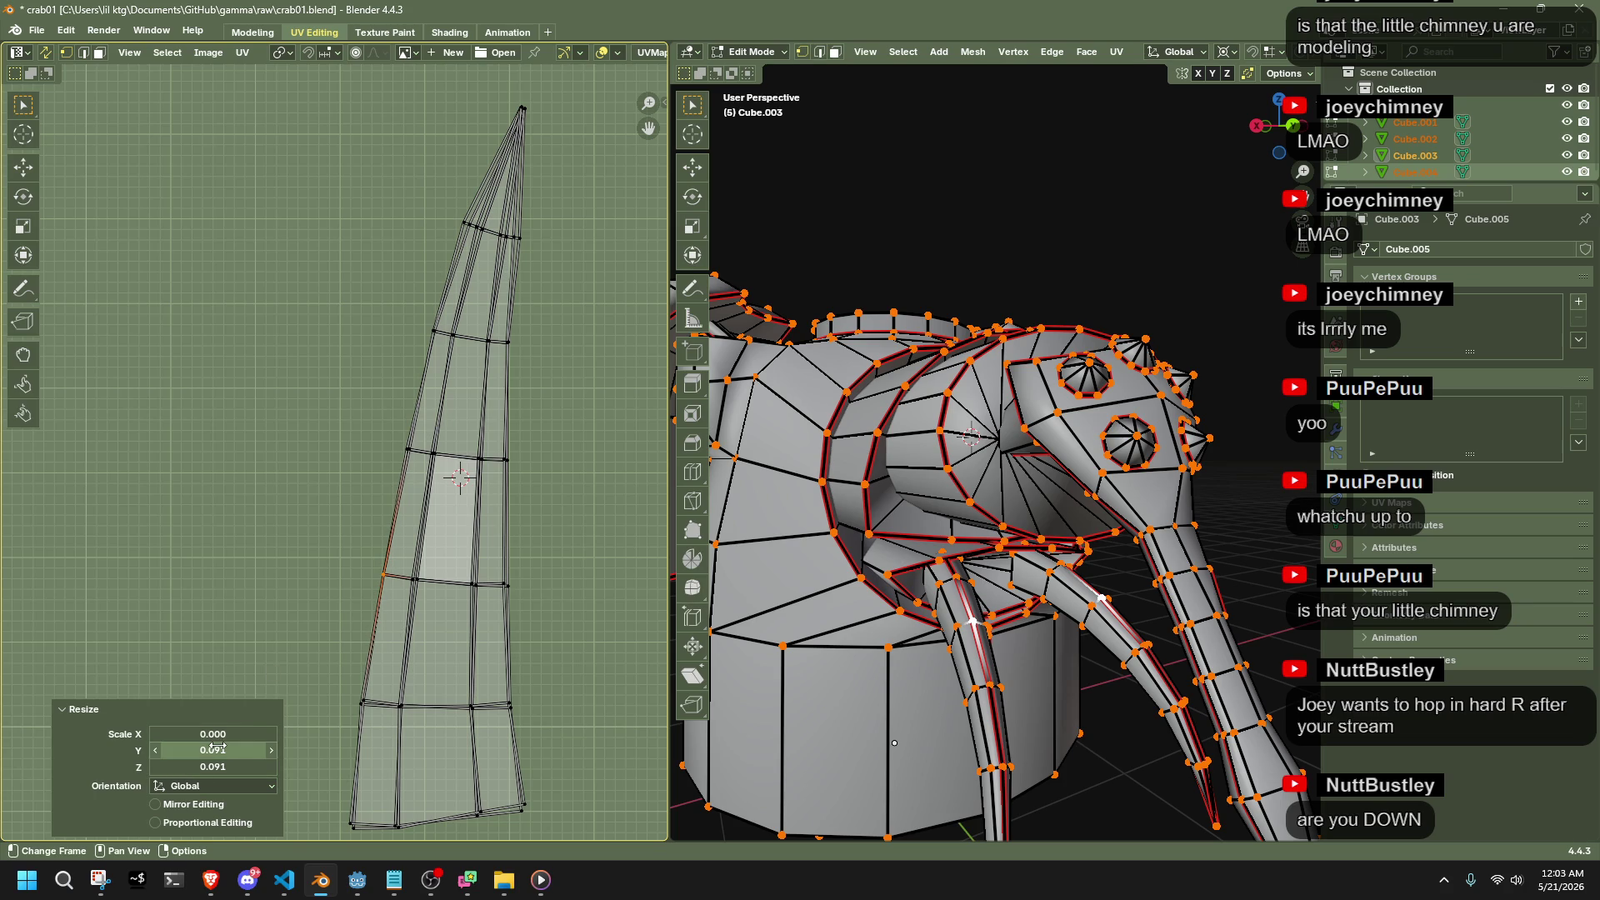
click(218, 749)
text(00)
key(Return)
click(208, 765)
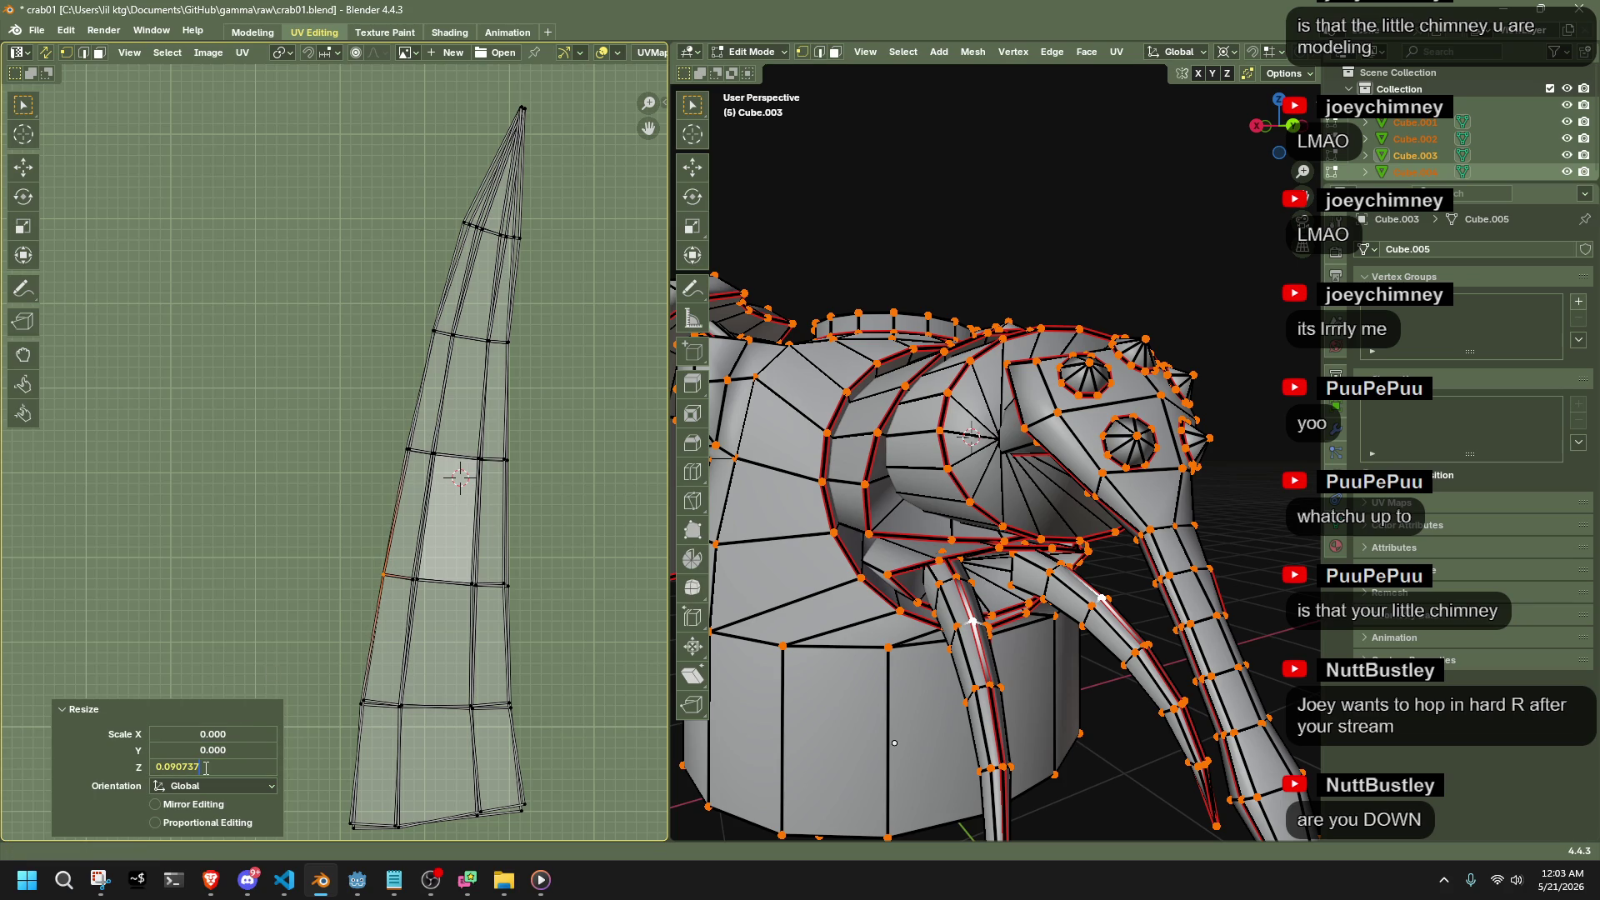
key(Return)
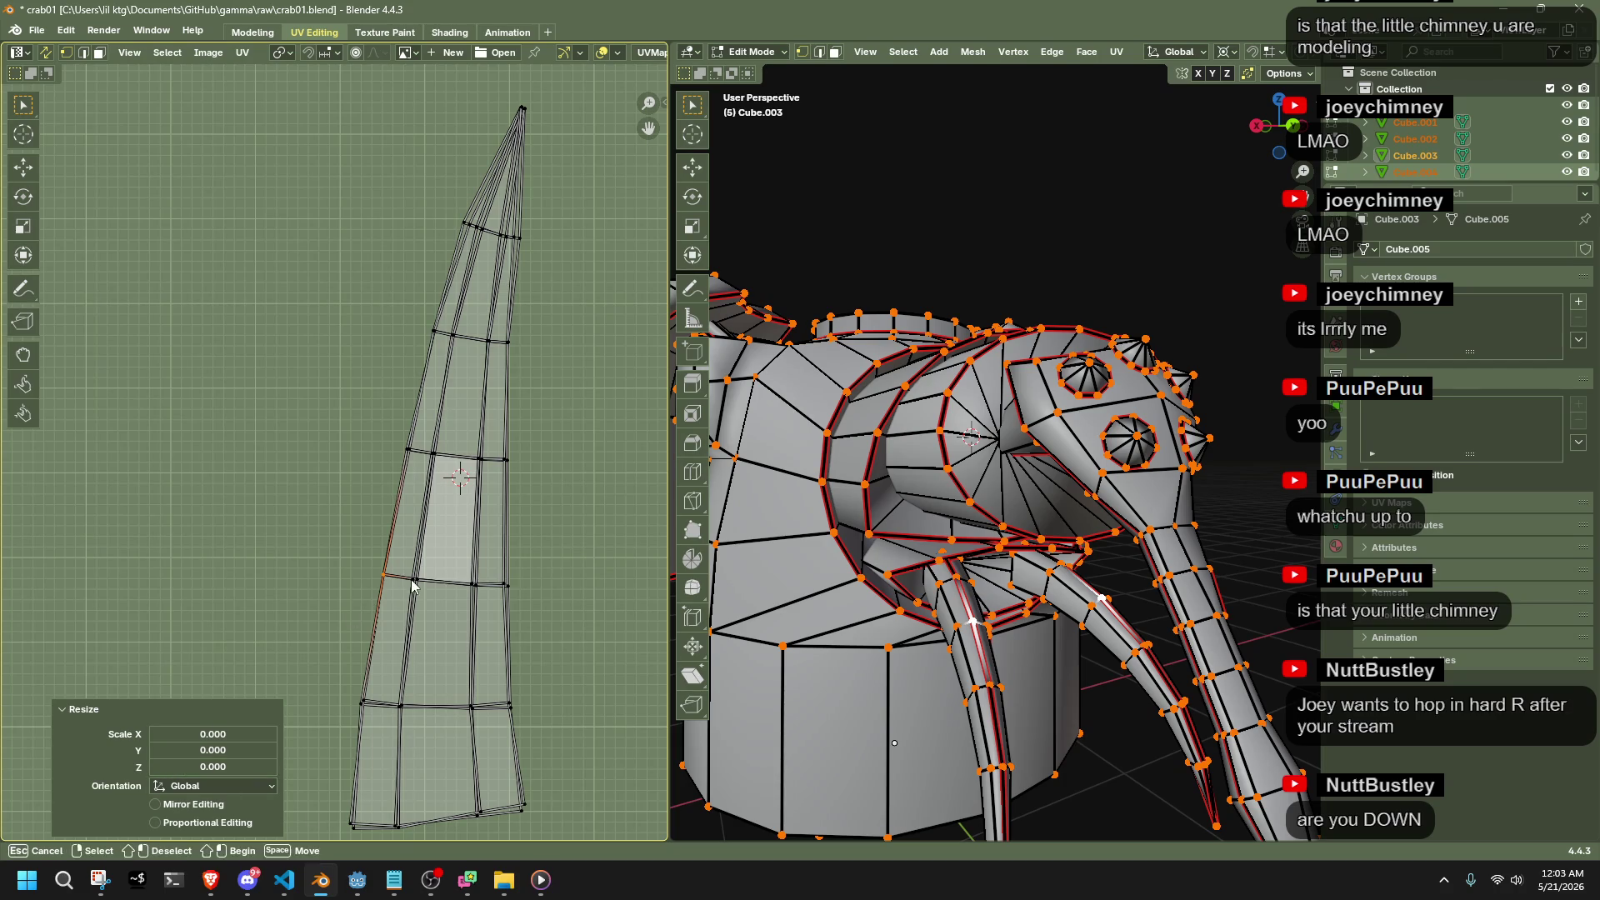
click(454, 583)
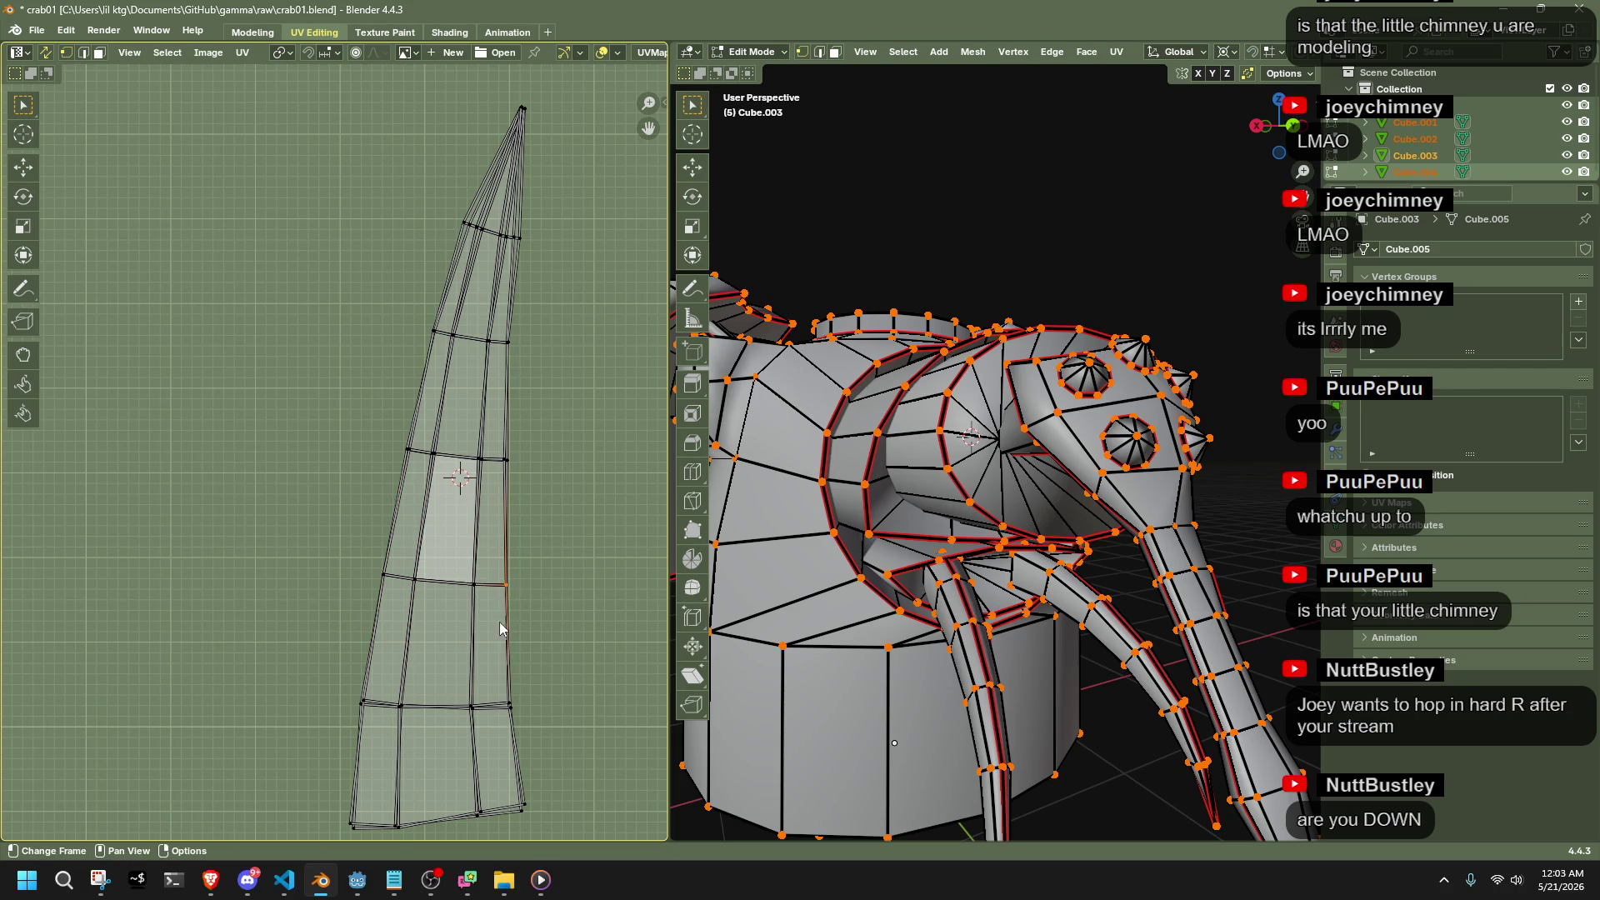
click(509, 706)
drag(454, 675, 482, 716)
click(363, 702)
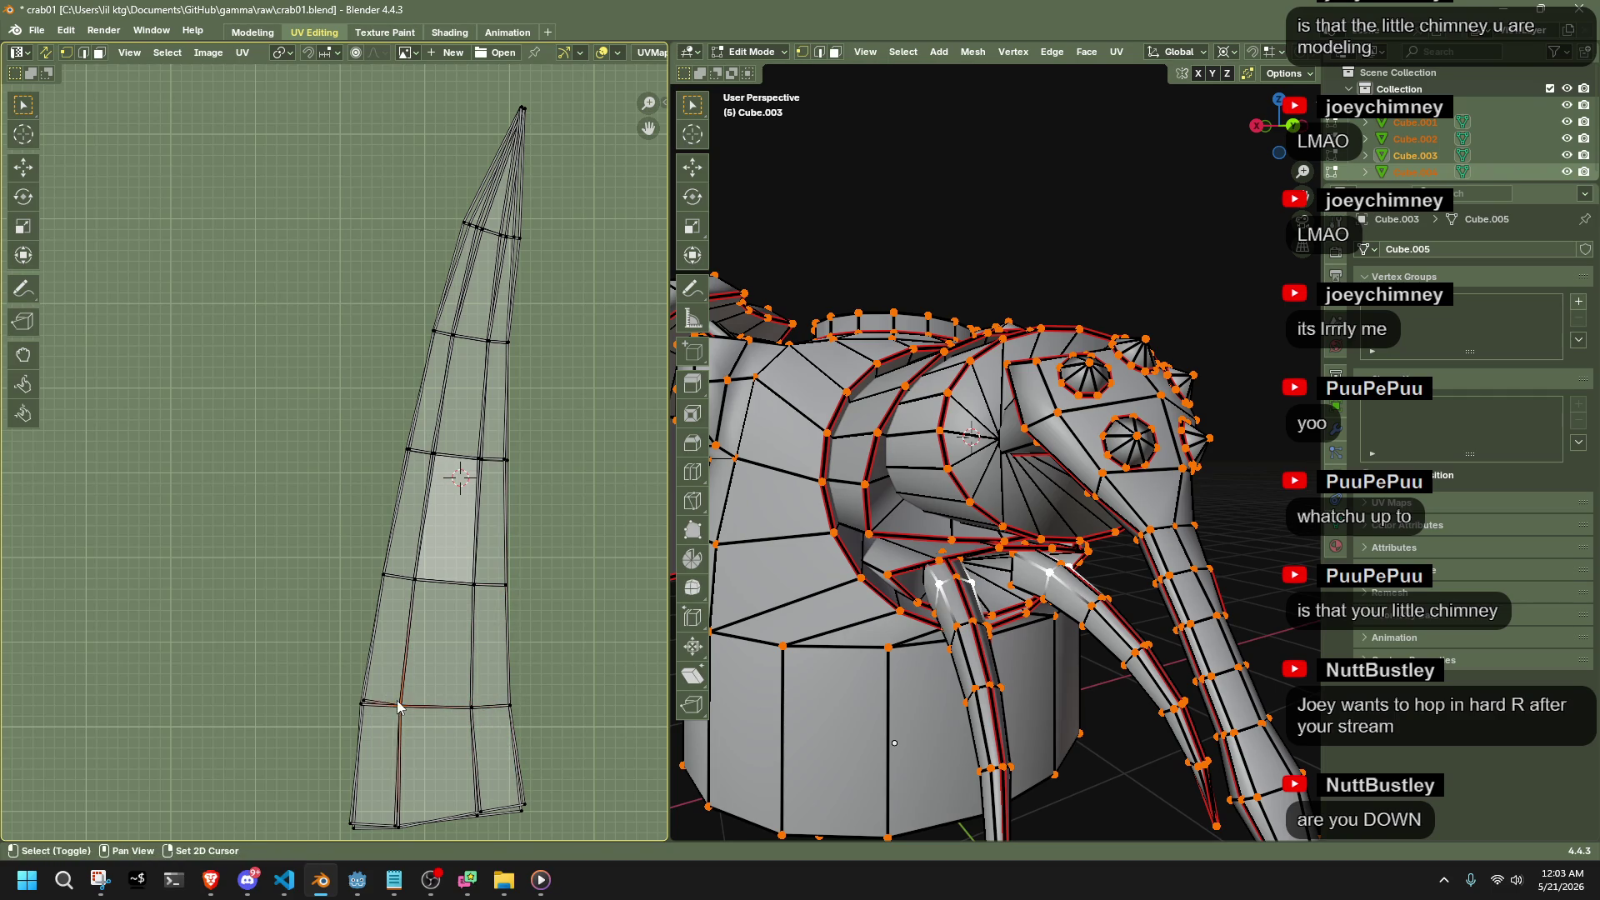
drag(324, 802, 369, 844)
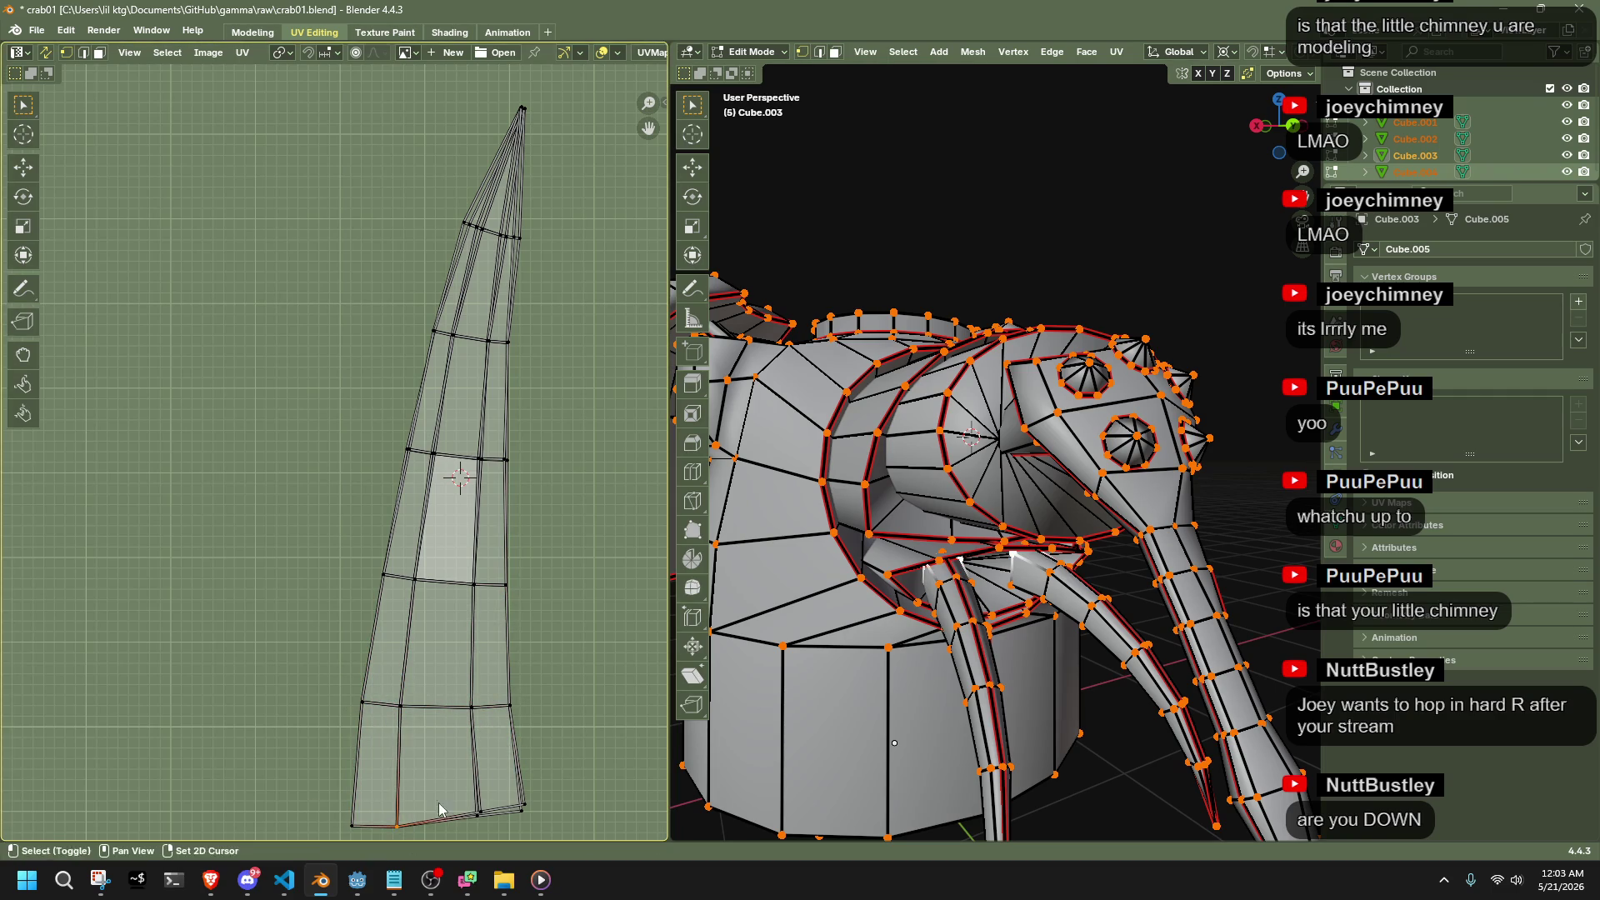
click(479, 812)
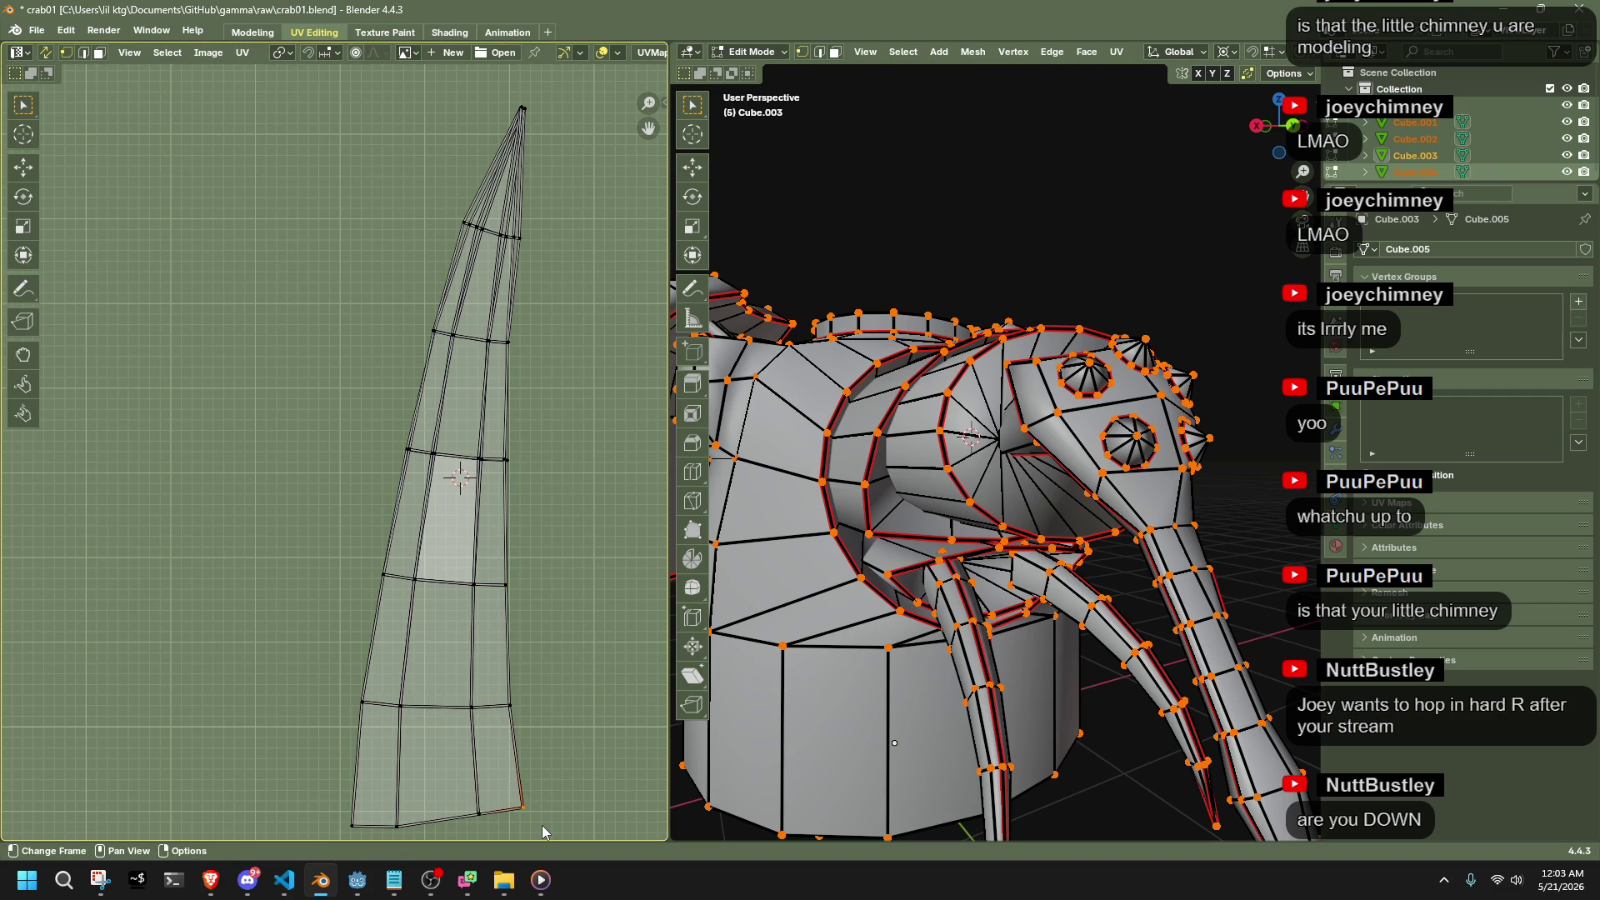
click(432, 452)
click(480, 457)
drag(495, 447, 514, 475)
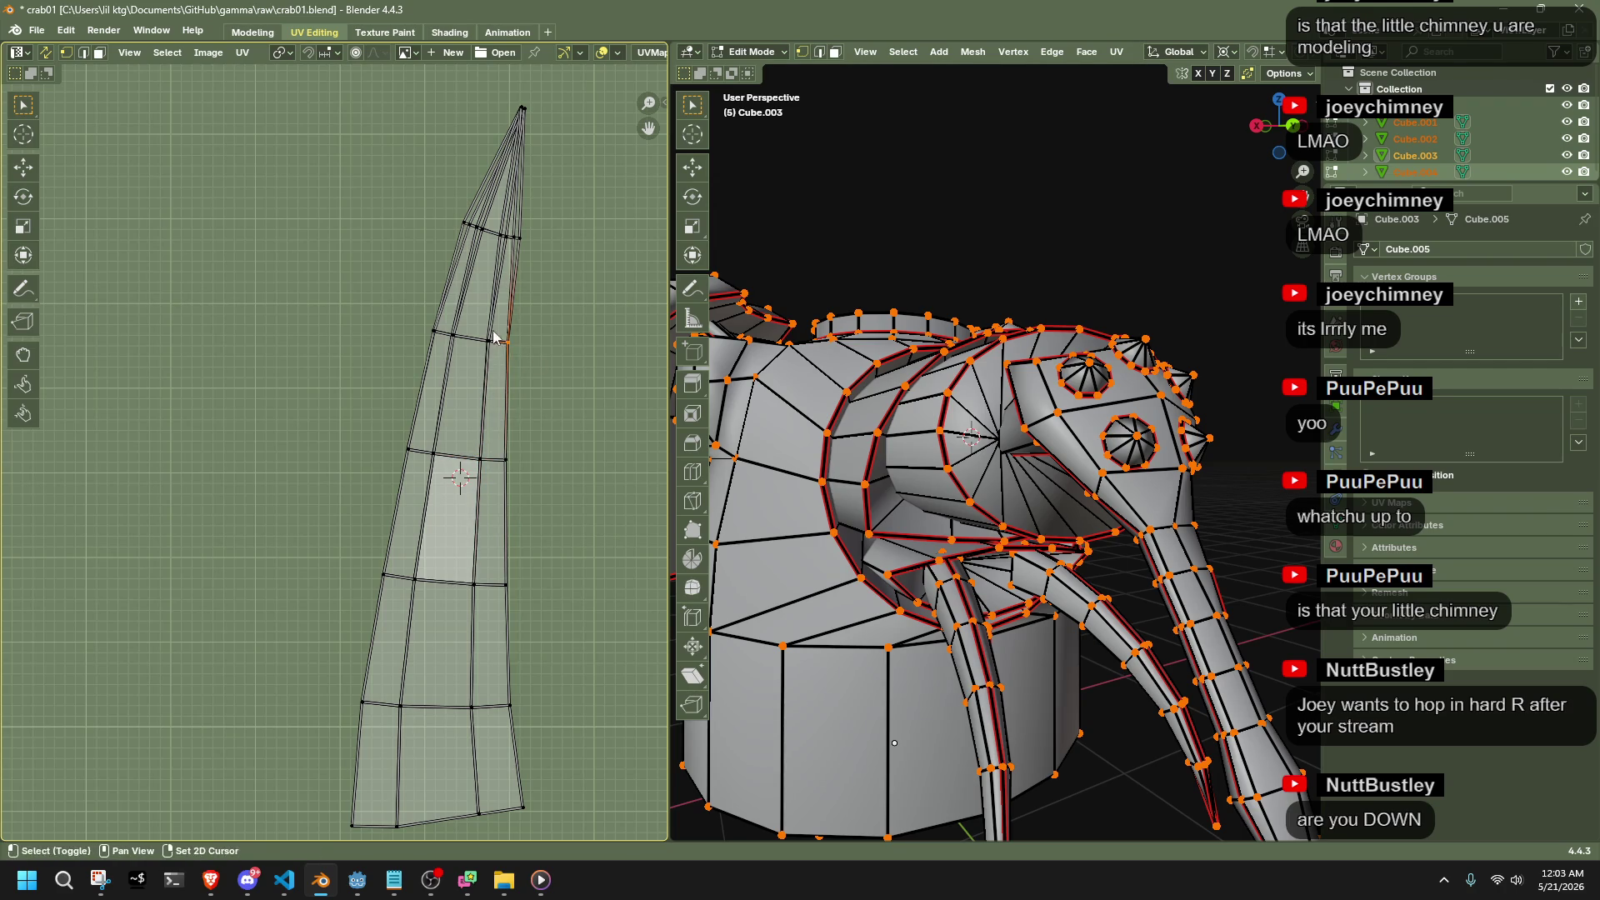
click(488, 340)
drag(450, 327, 464, 350)
click(440, 334)
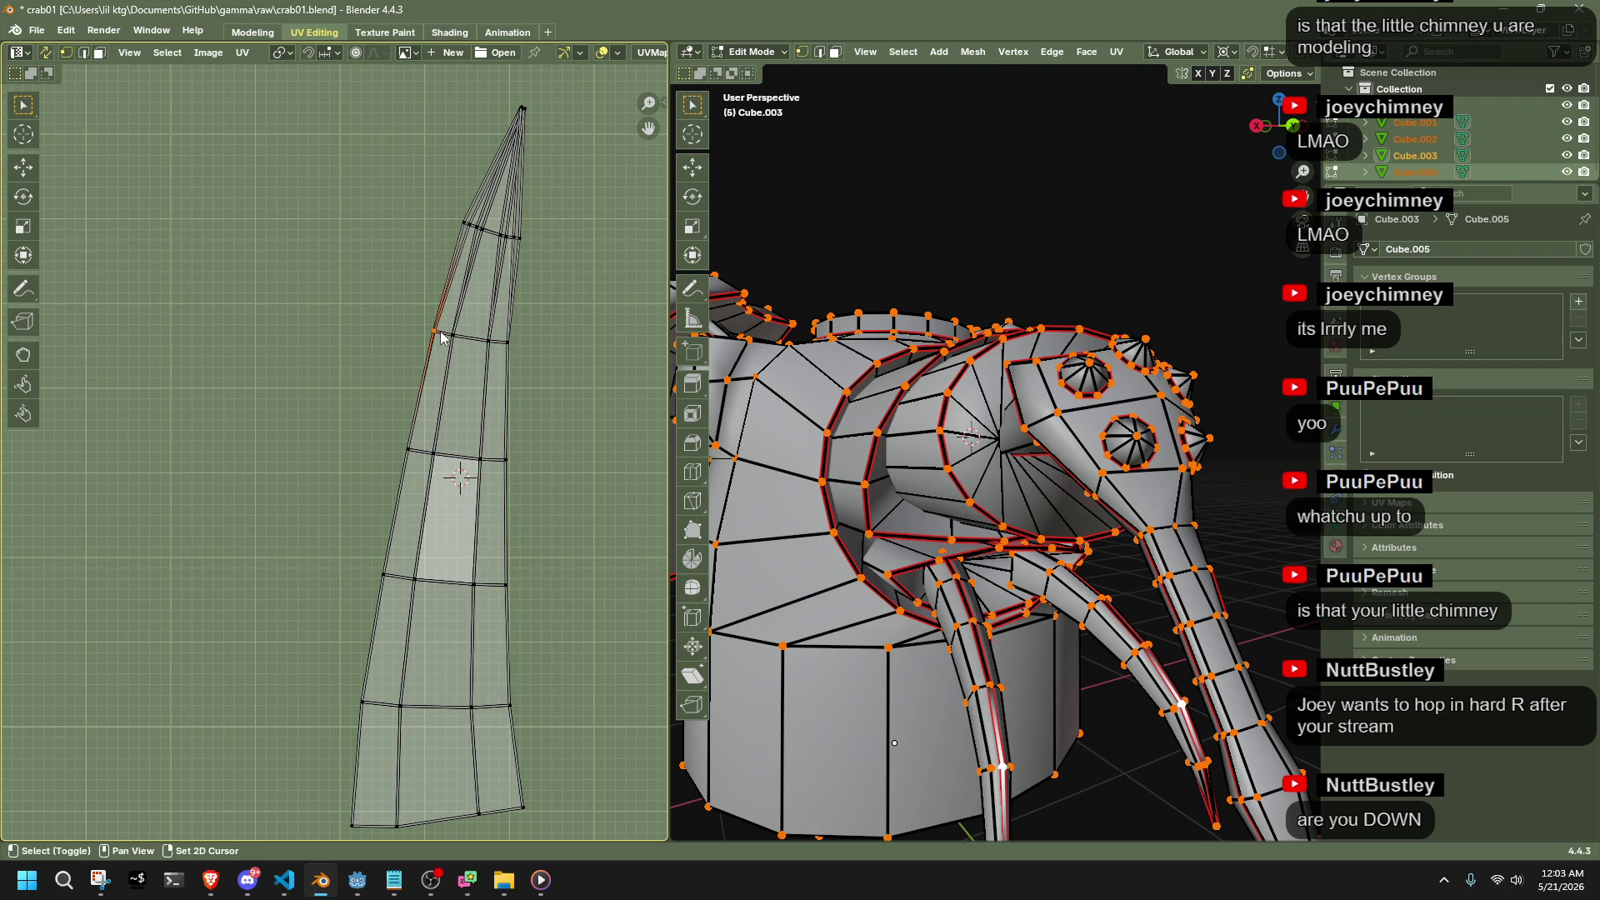
mouse_move(459, 193)
mouse_down()
mouse_move(472, 242)
mouse_move(510, 250)
mouse_up()
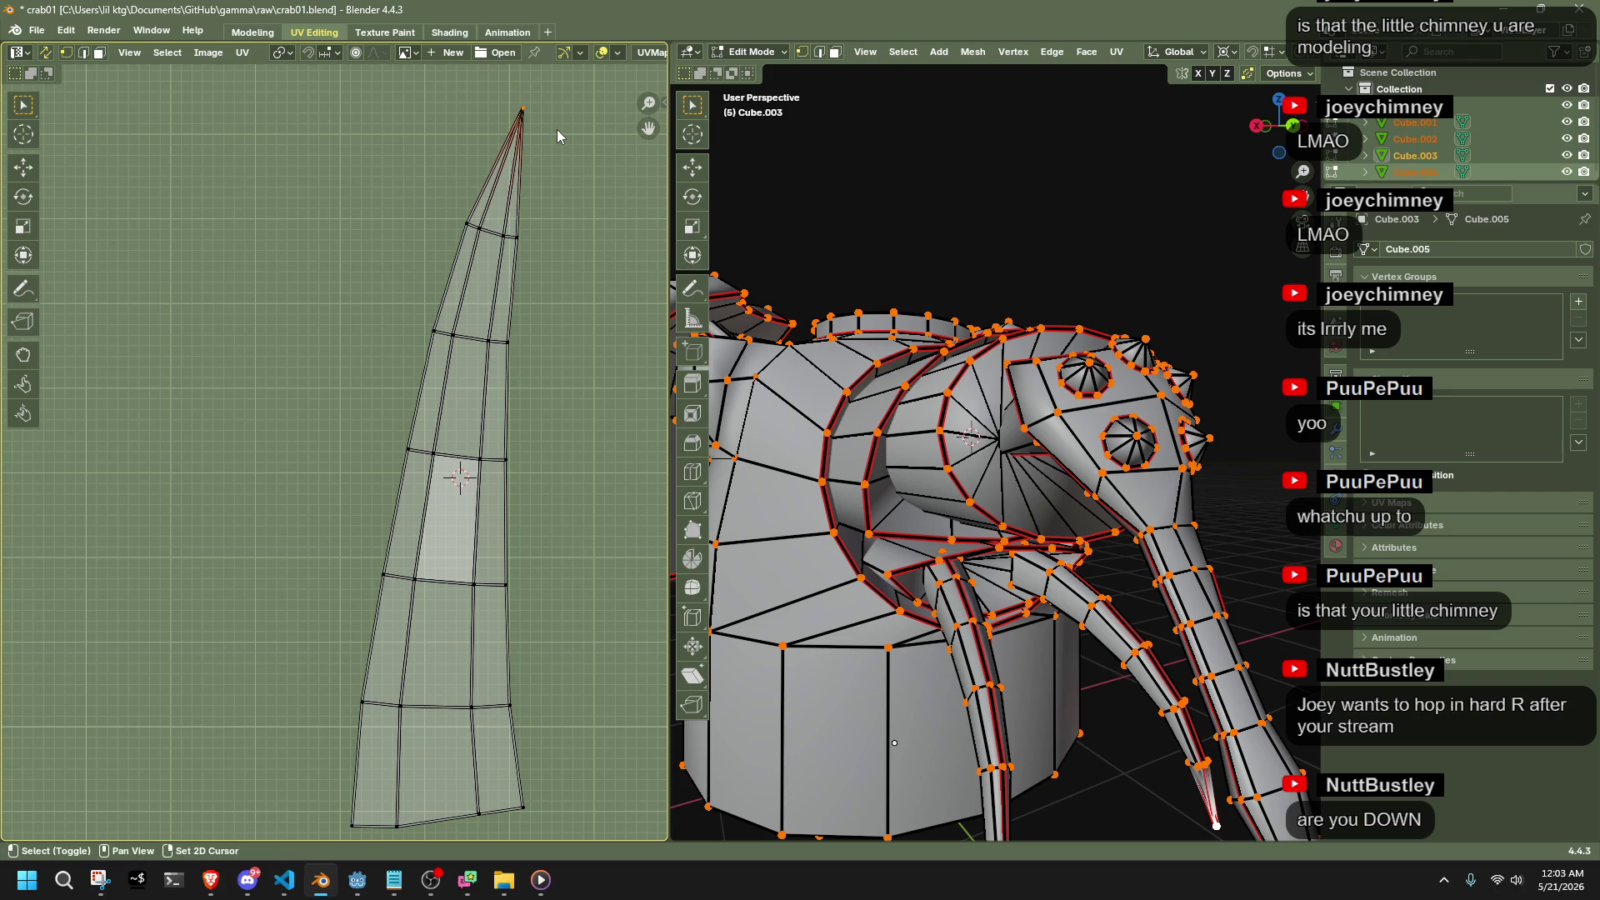
scroll(590, 281, down, 4)
Move the horn island into the gap between the club-shaped islands
drag(442, 621, 322, 257)
scroll(287, 530, down, 3)
scroll(561, 500, up, 2)
mouse_move(562, 500)
middle_down()
mouse_move(464, 525)
mouse_move(484, 525)
middle_up()
key(g)
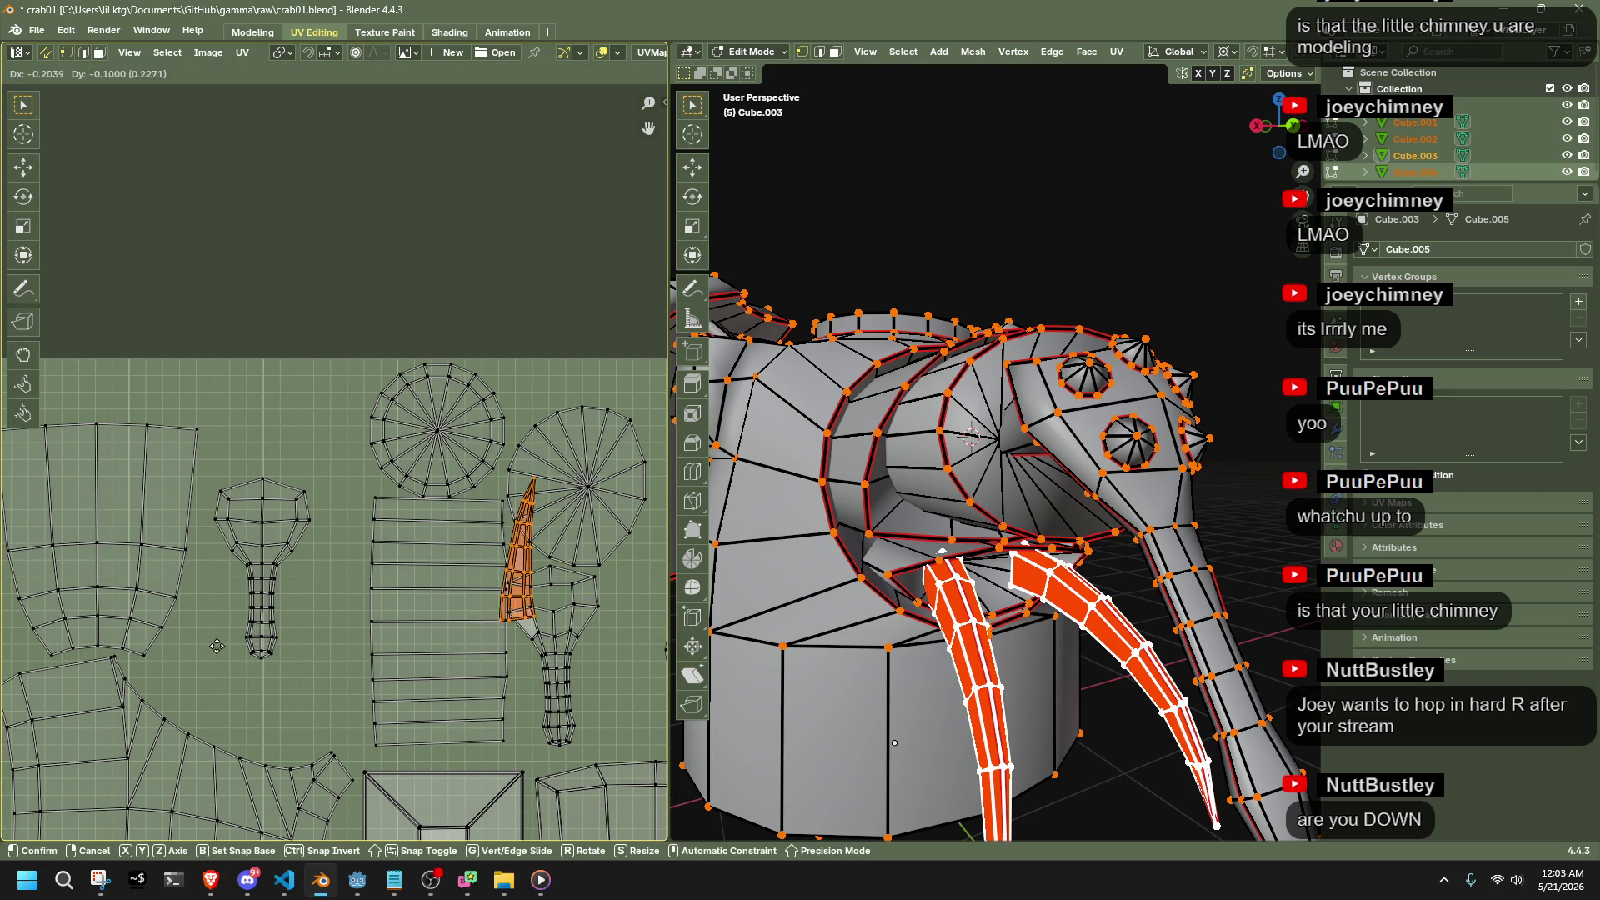
click(60, 756)
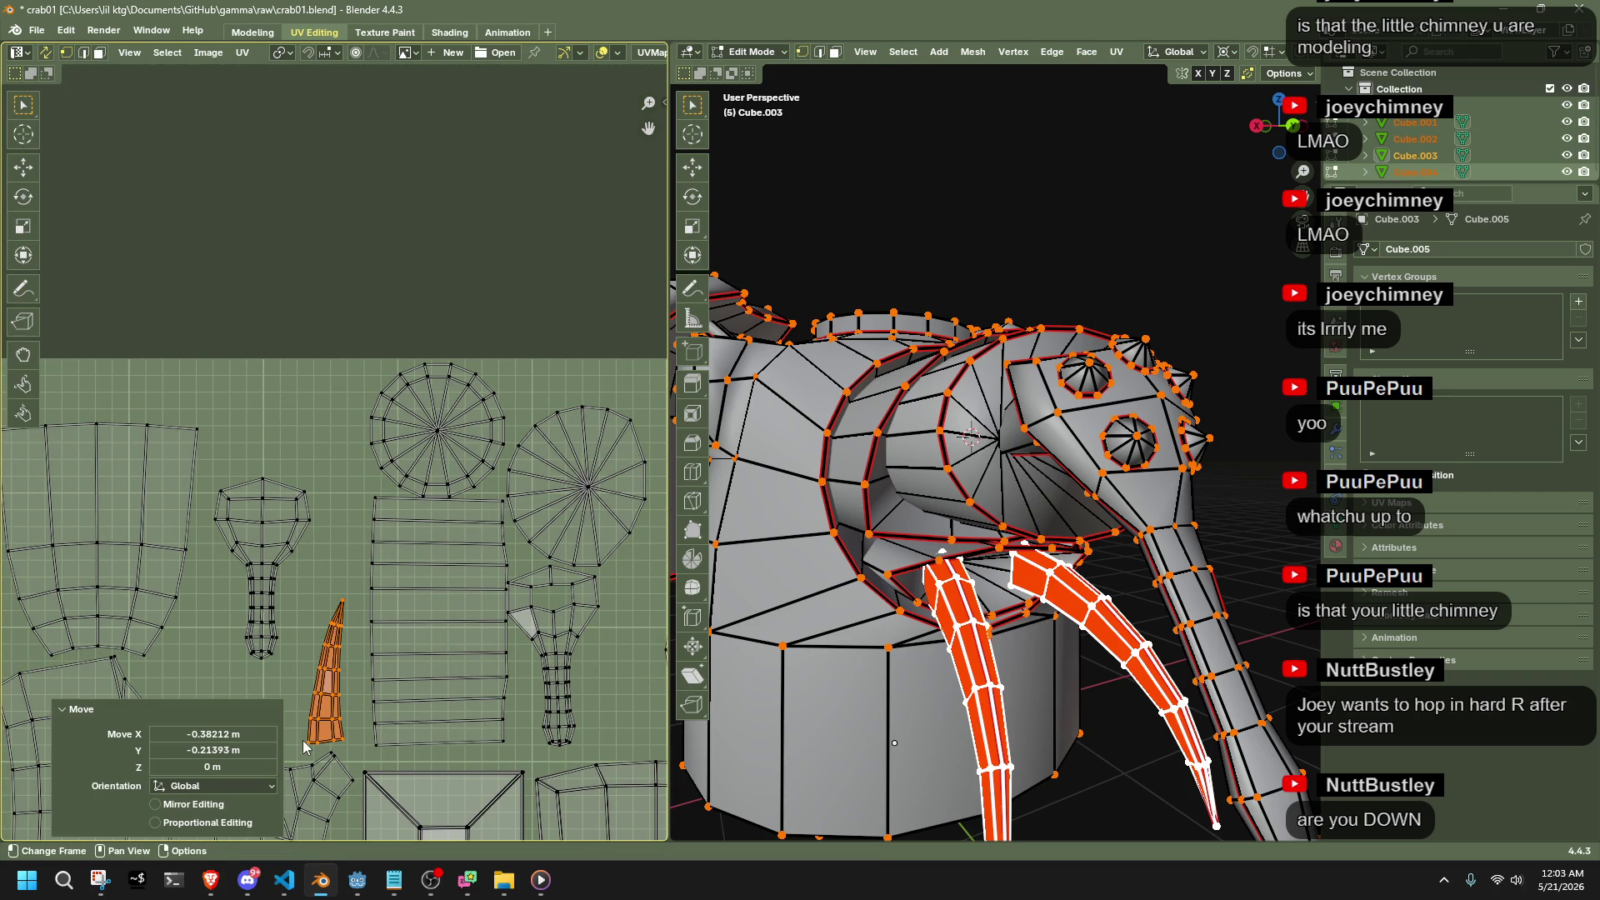
Enlarge the horn island to about 1.083 from its base and nudge it into place
key(b)
key(shift+s)
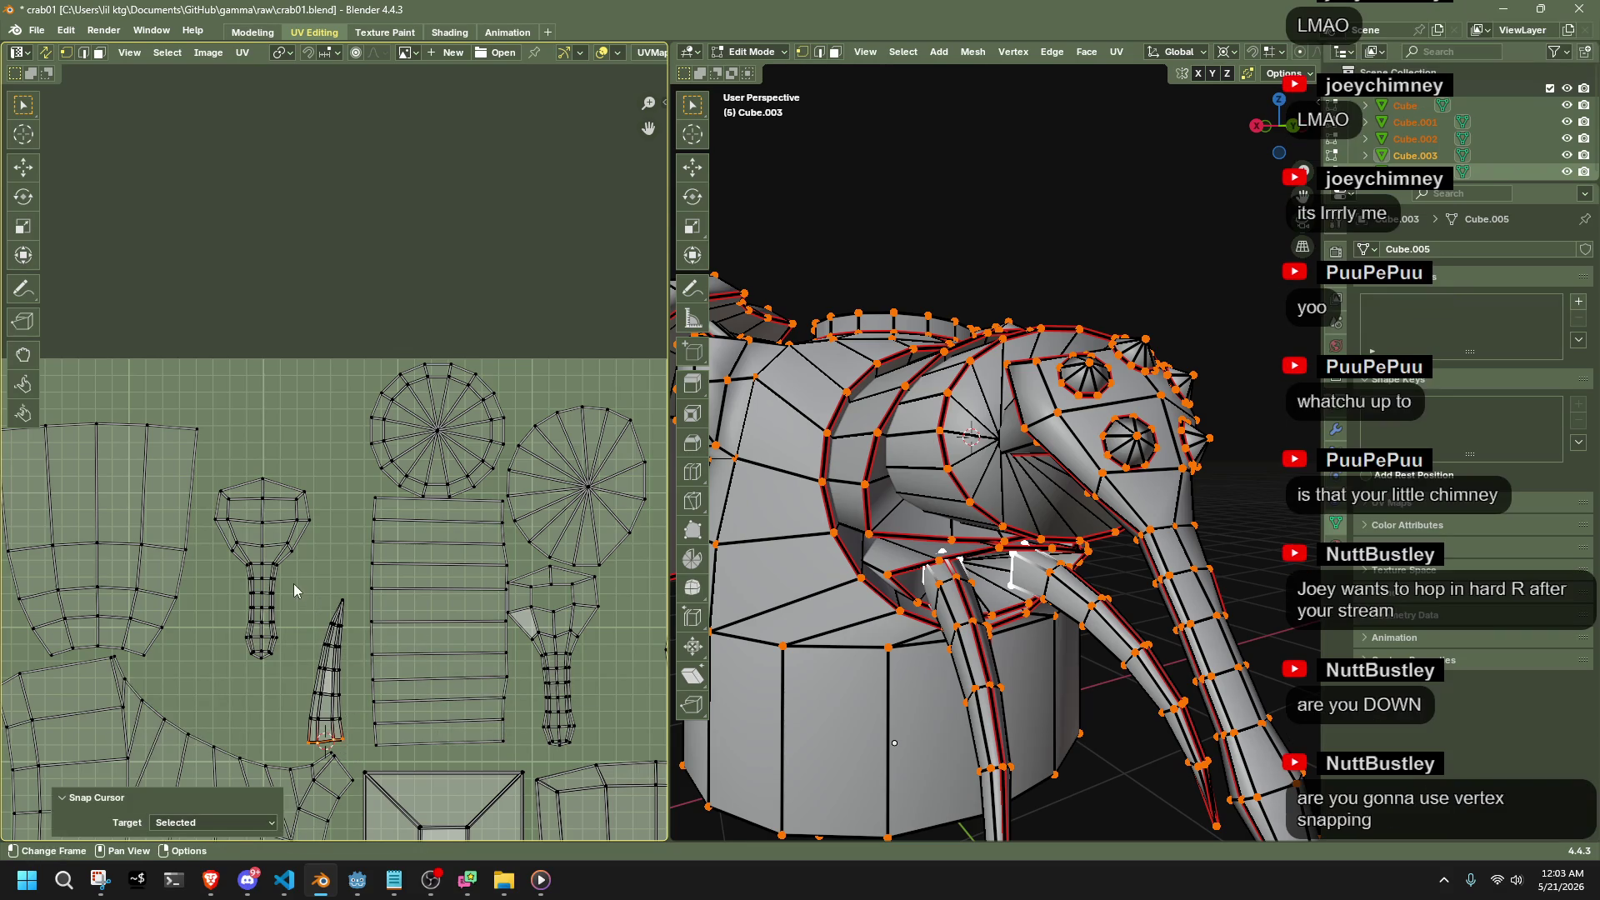
key(b)
drag(356, 747, 357, 746)
key(s)
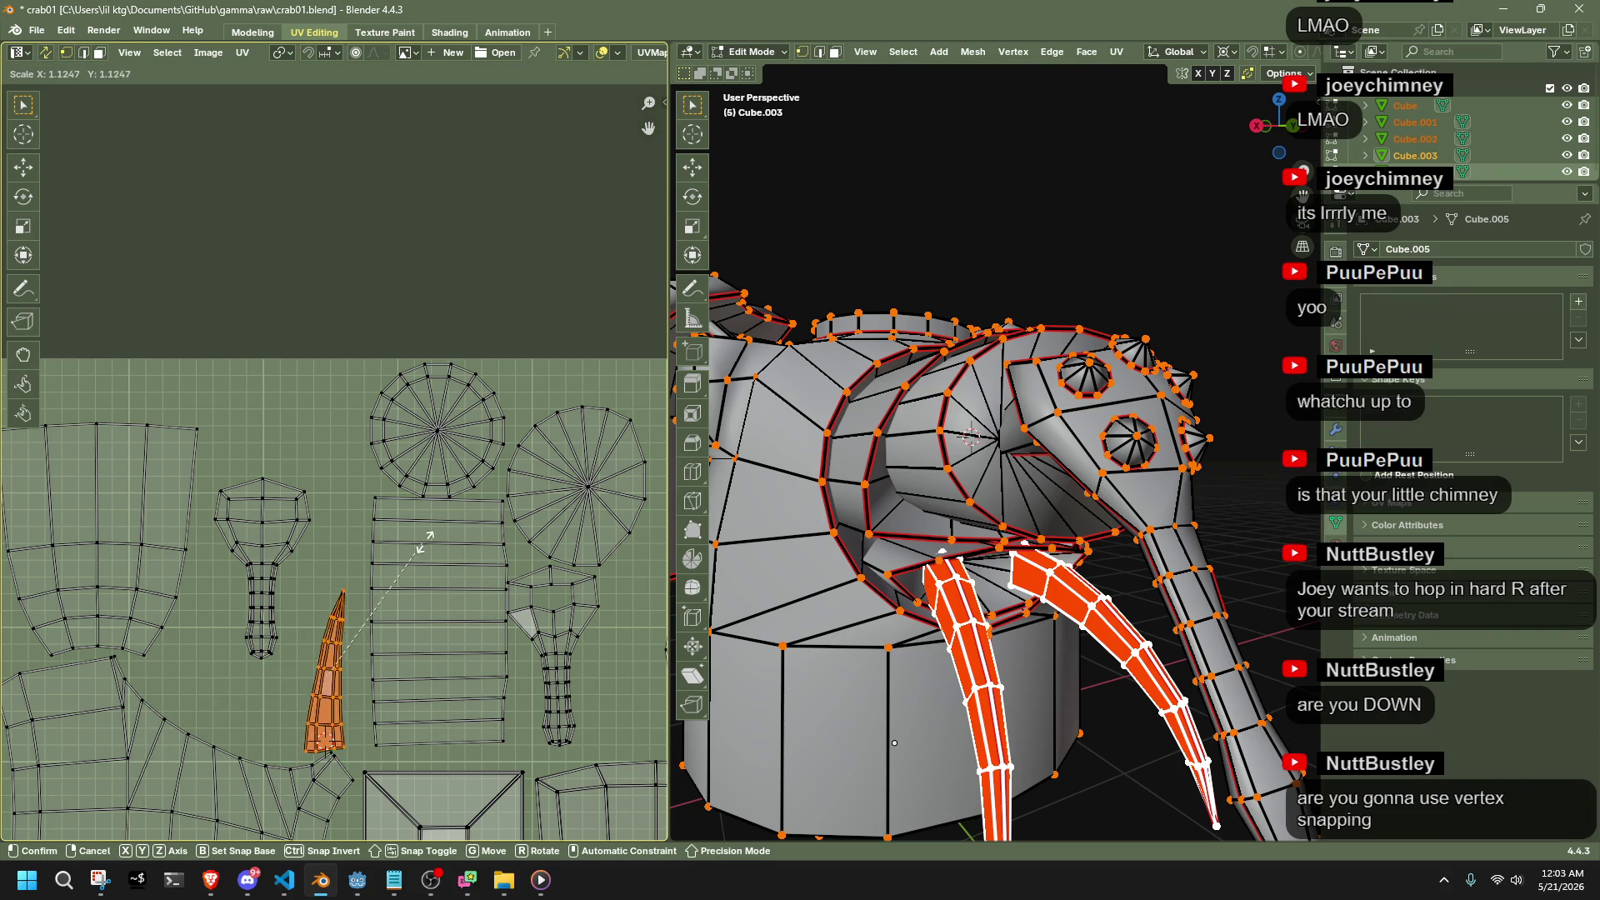
click(481, 510)
key(g)
click(486, 475)
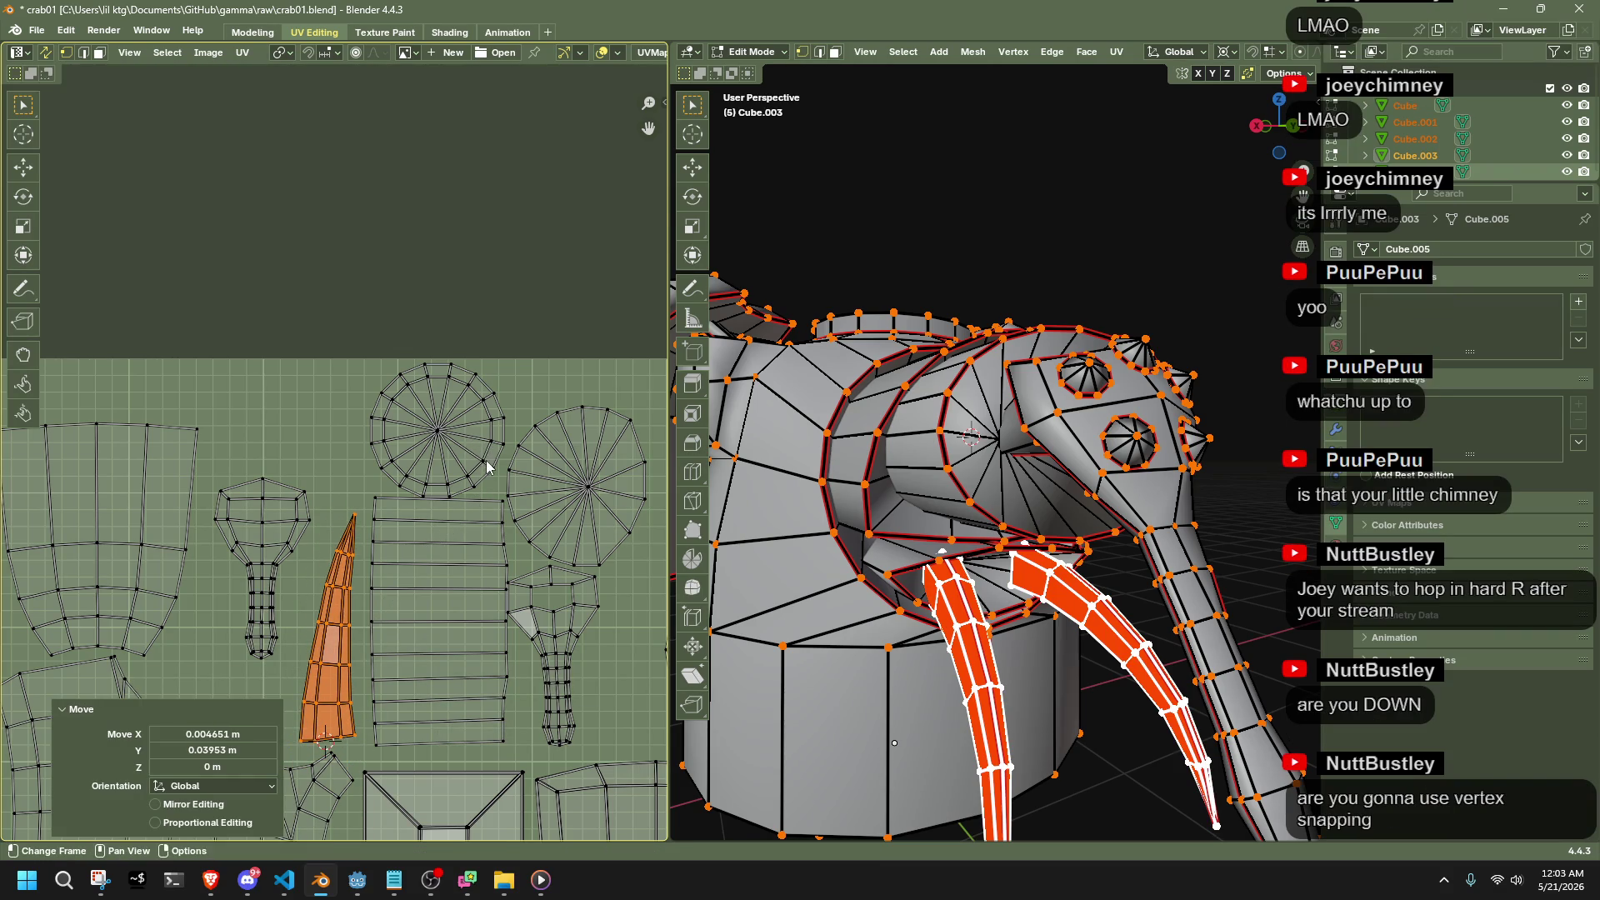
key(s)
click(510, 459)
key(g)
click(510, 458)
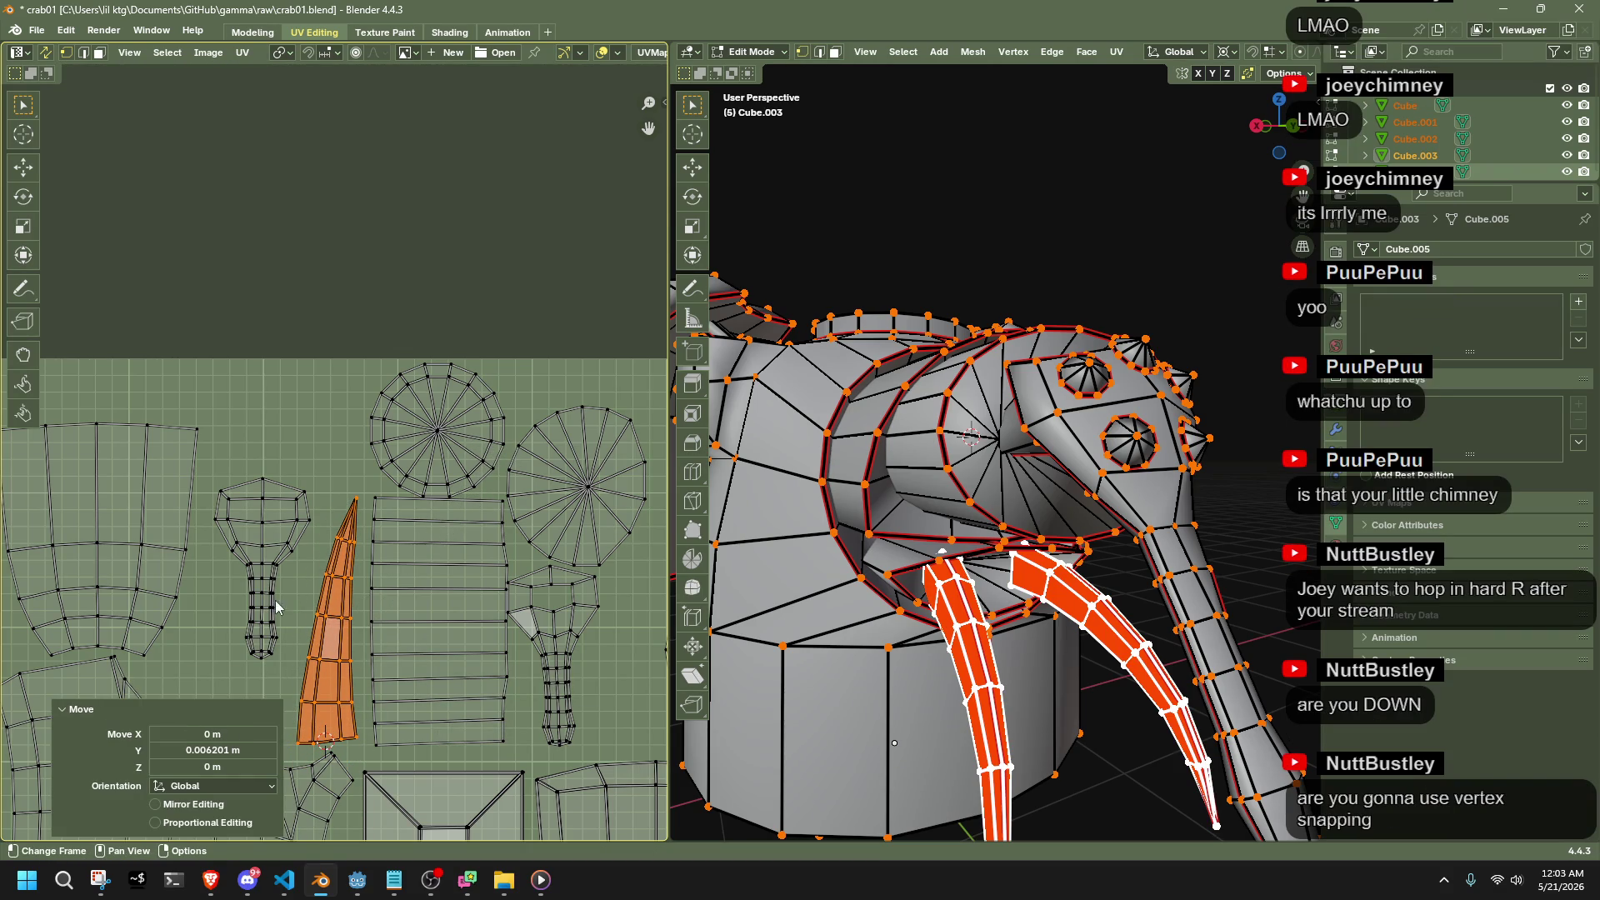
key(b)
drag(297, 659, 220, 408)
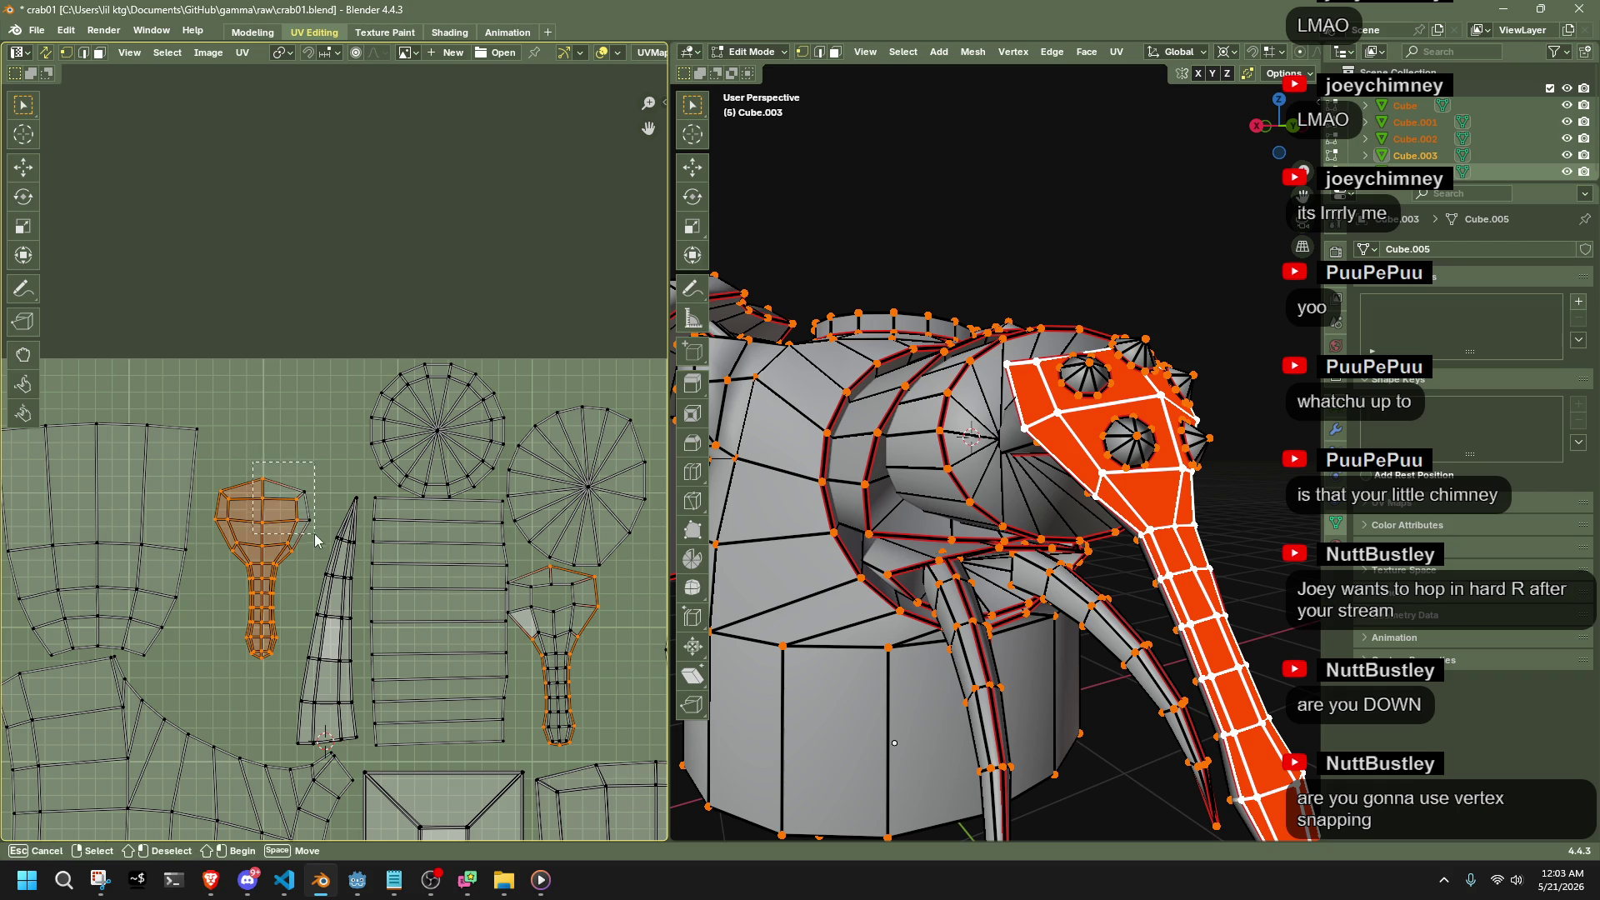
Re-enter Edit Mode, deselect all UVs, and save as crab01.blend
scroll(306, 358, down, 5)
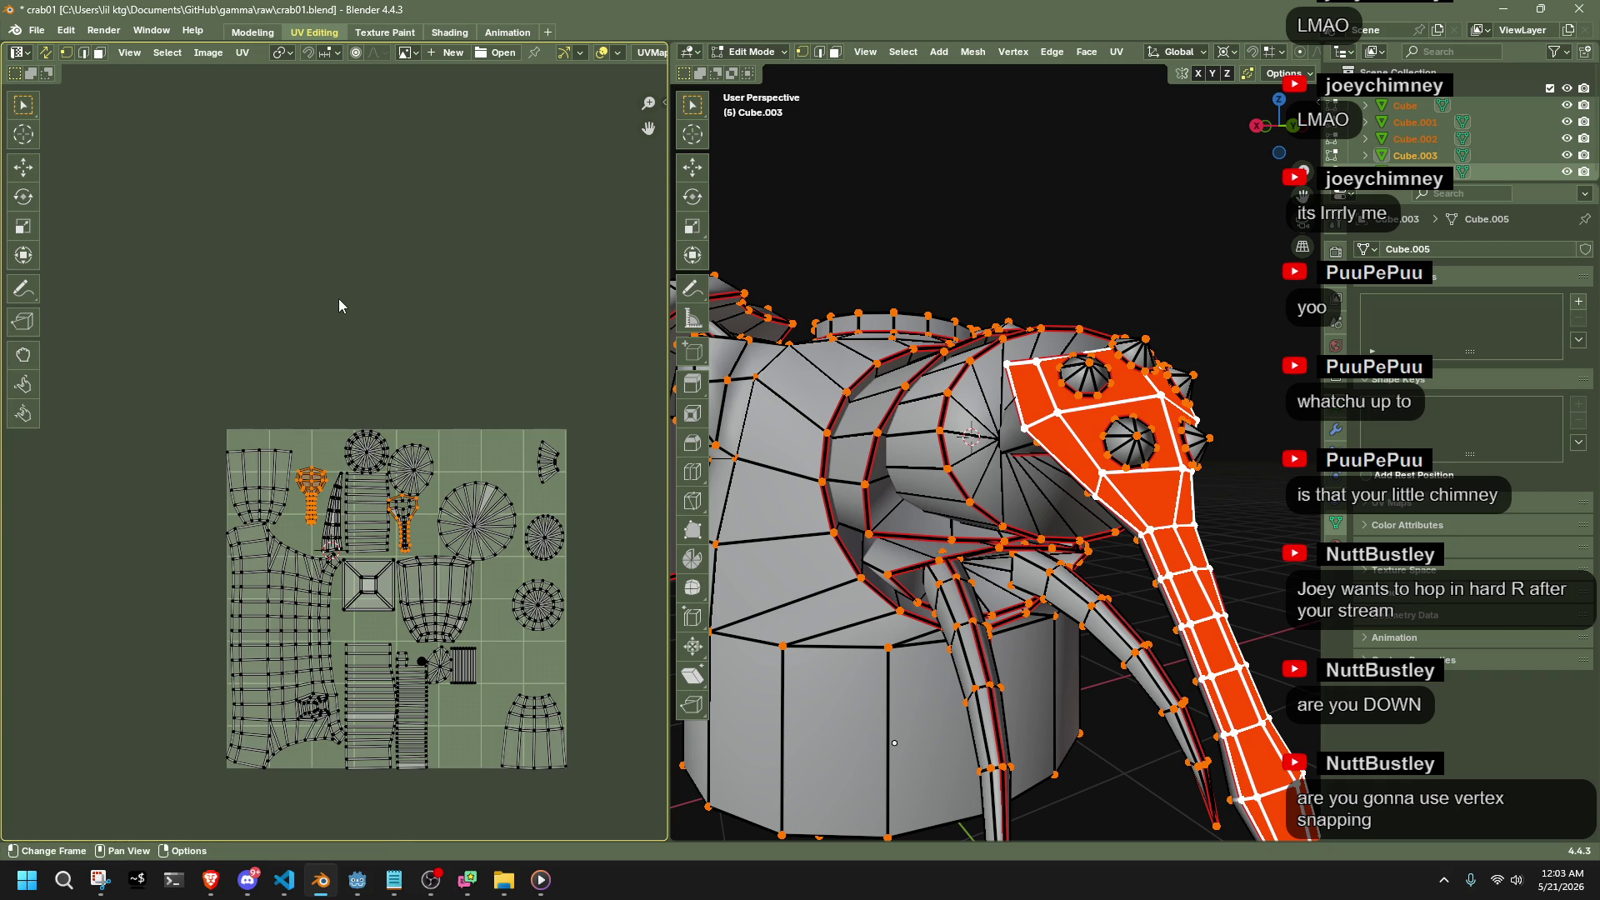
key(Tab)
key(Tab)
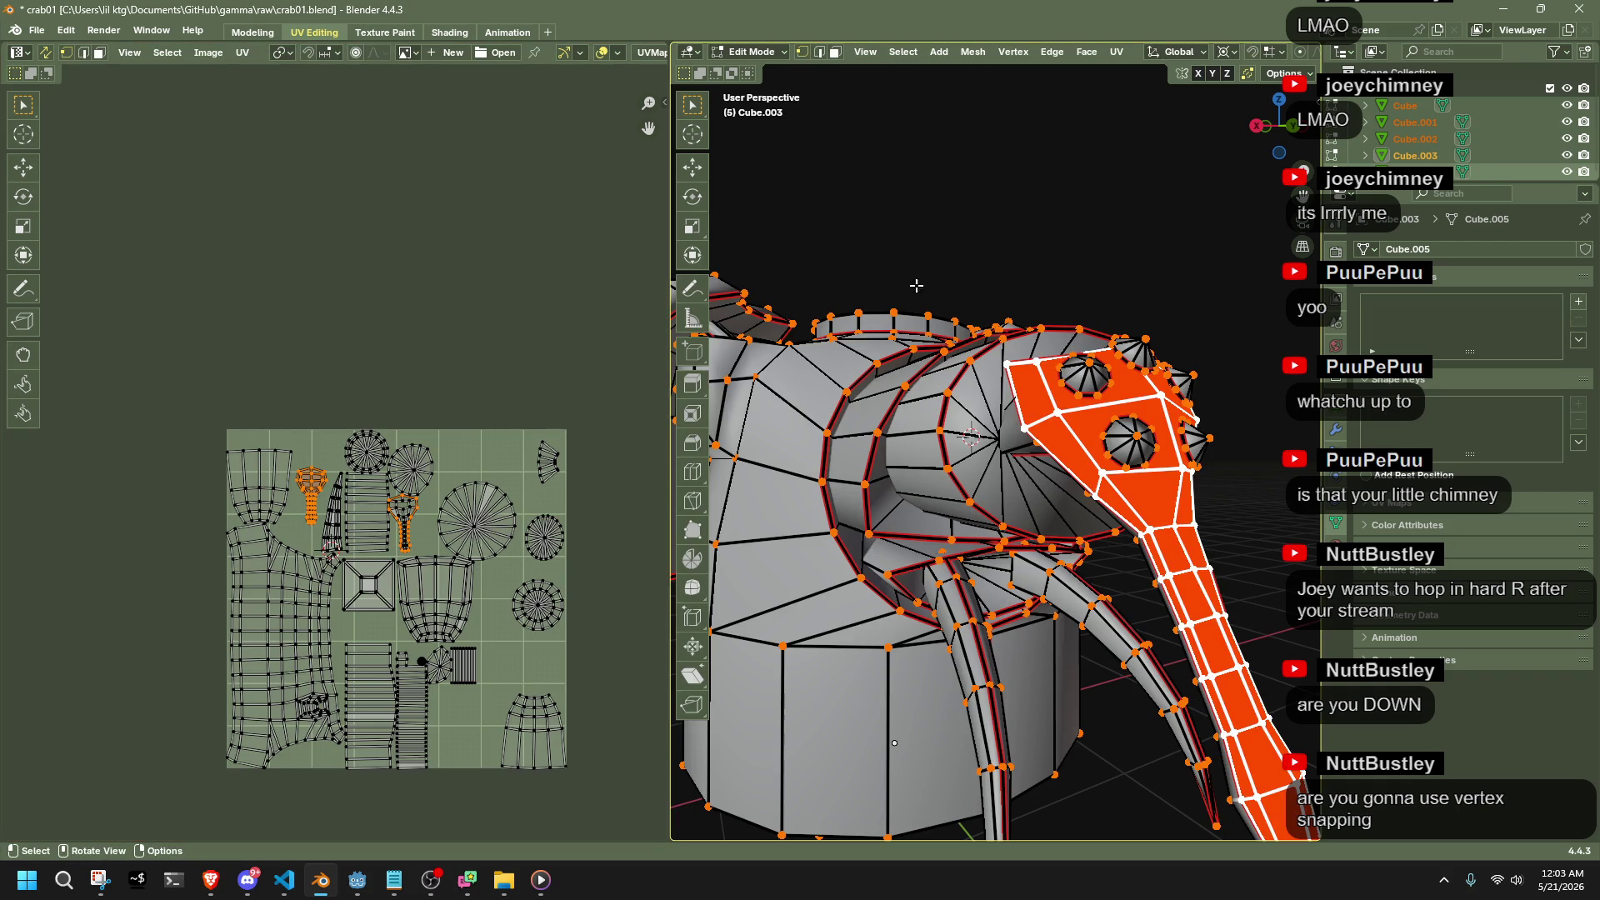
key(alt+a)
key(ctrl+s)
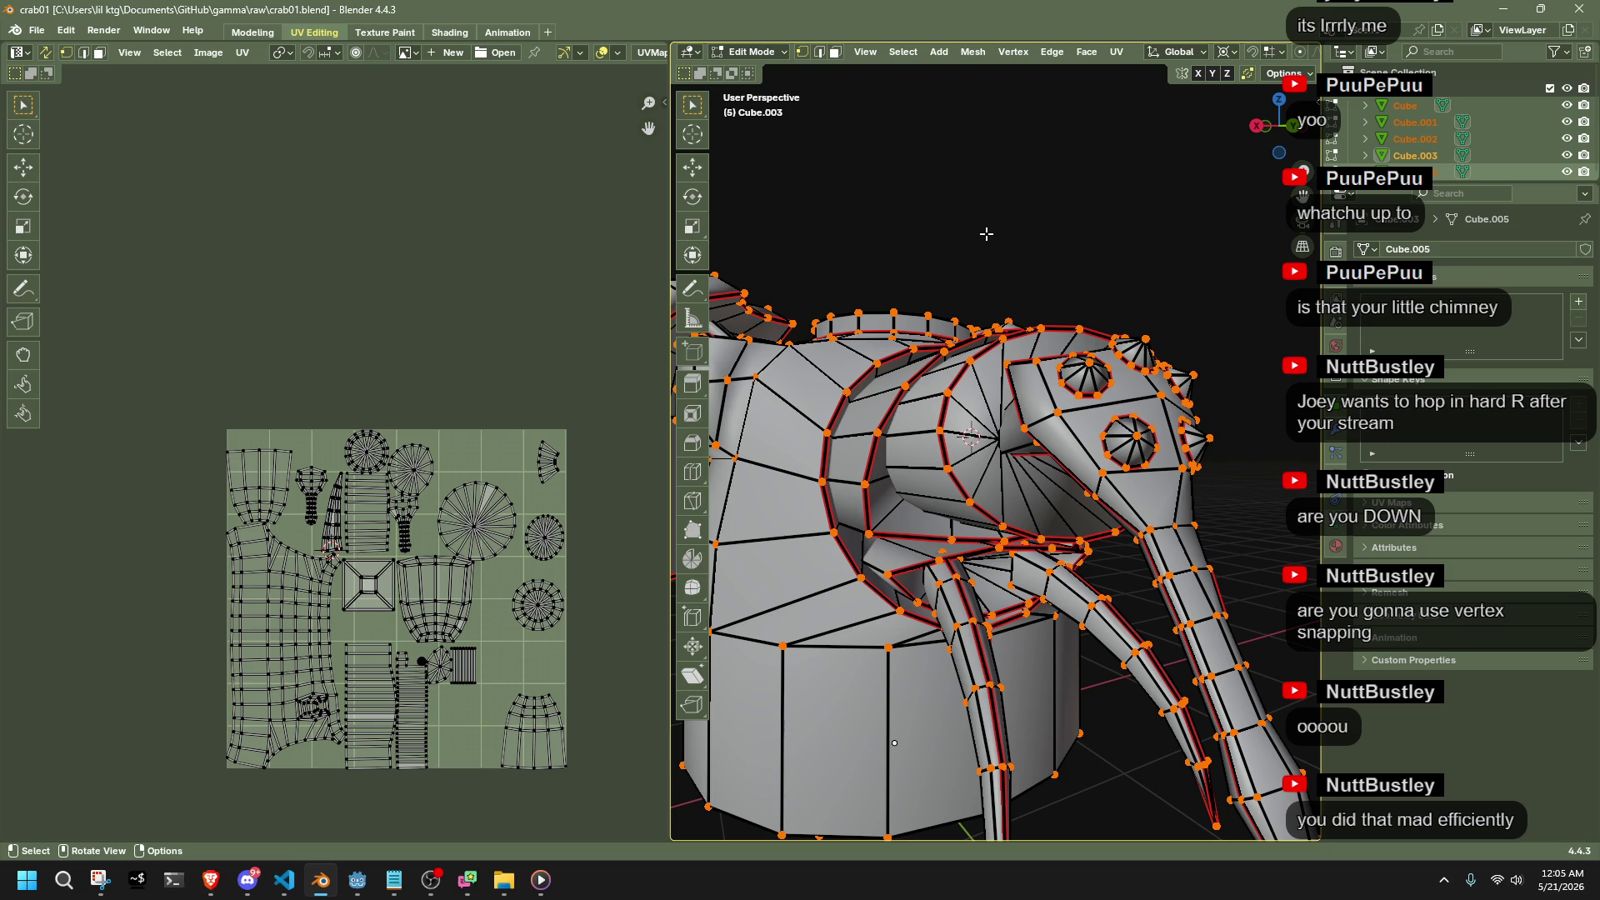
Save again, return the crab to Object Mode, and switch to Discord
key(ctrl+s)
scroll(987, 235, down, 5)
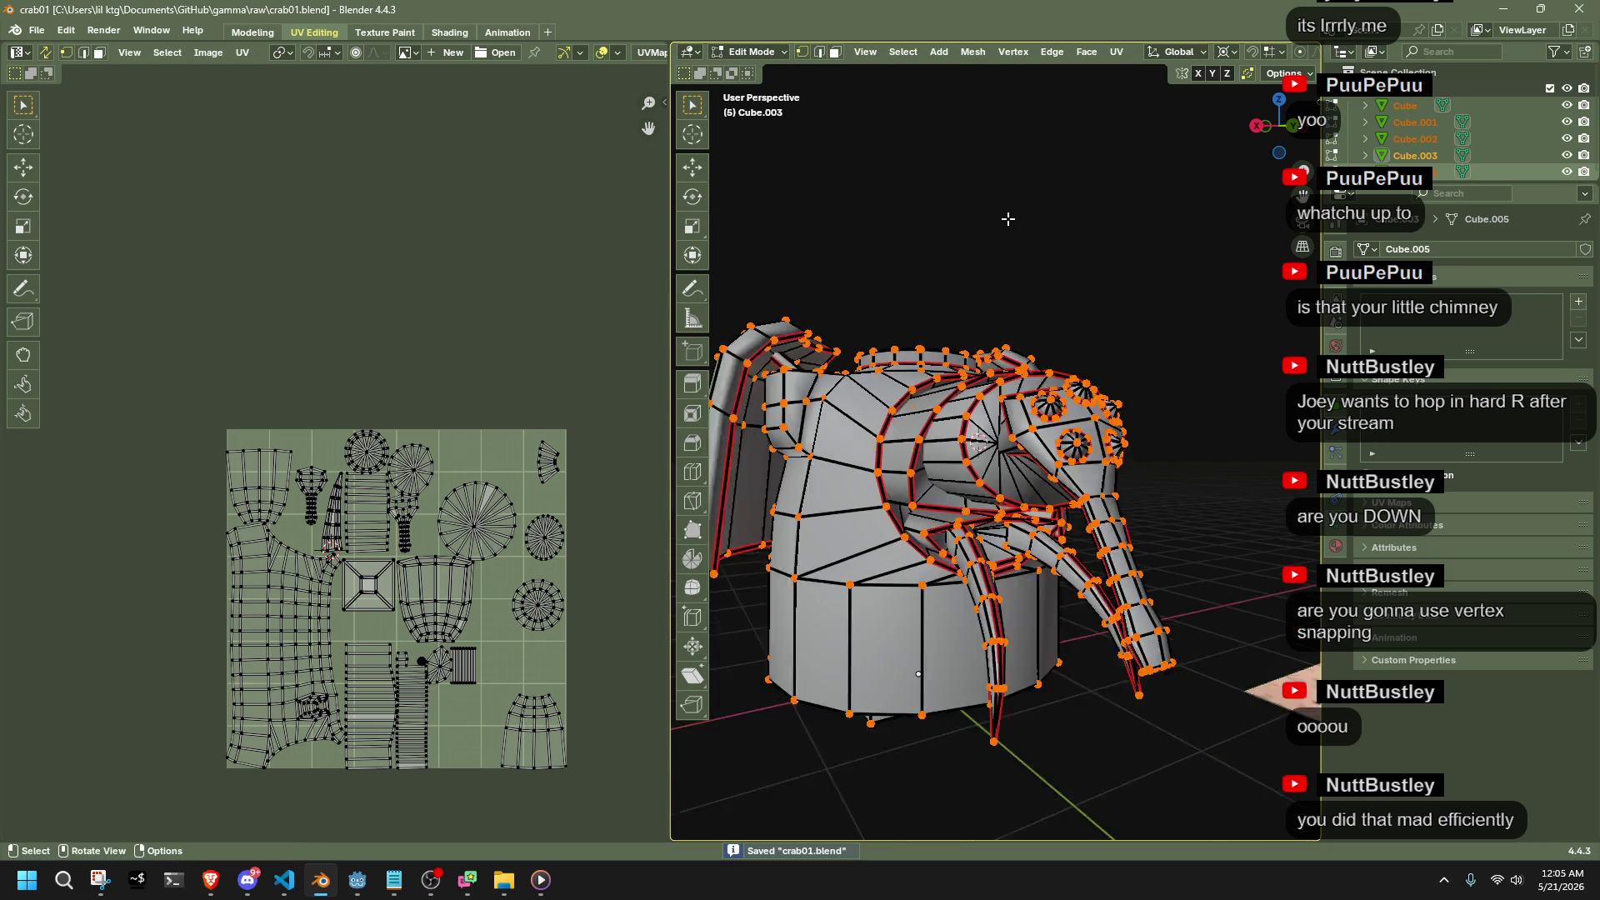
mouse_move(1008, 218)
middle_down()
mouse_move(1039, 342)
mouse_move(765, 389)
mouse_move(839, 353)
middle_up()
key(Tab)
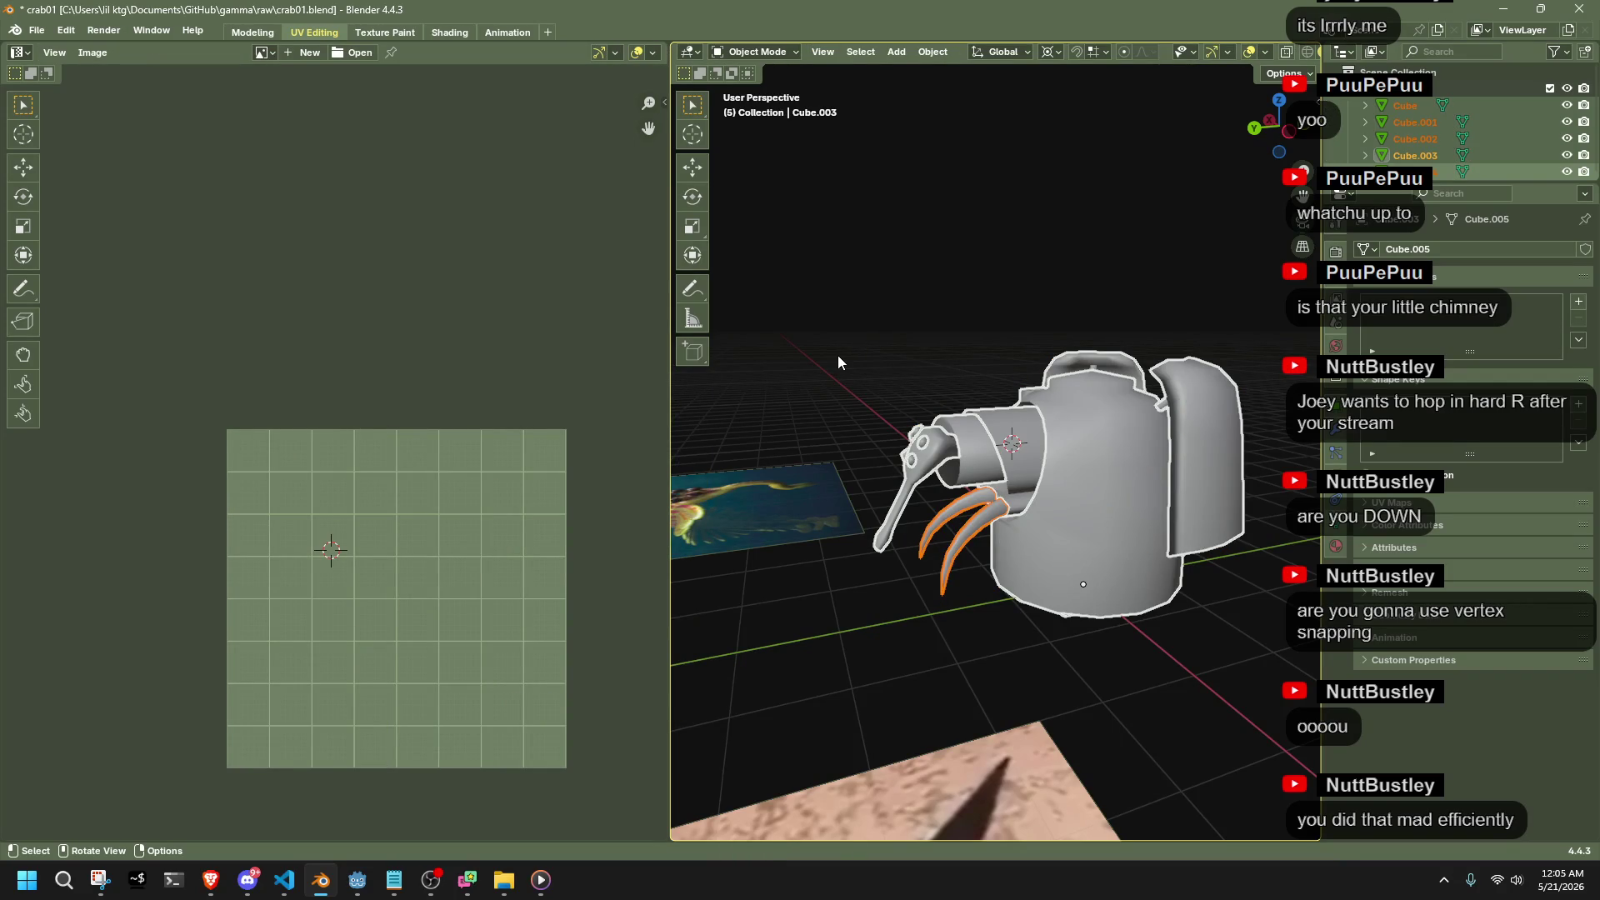
key(alt+Tab)
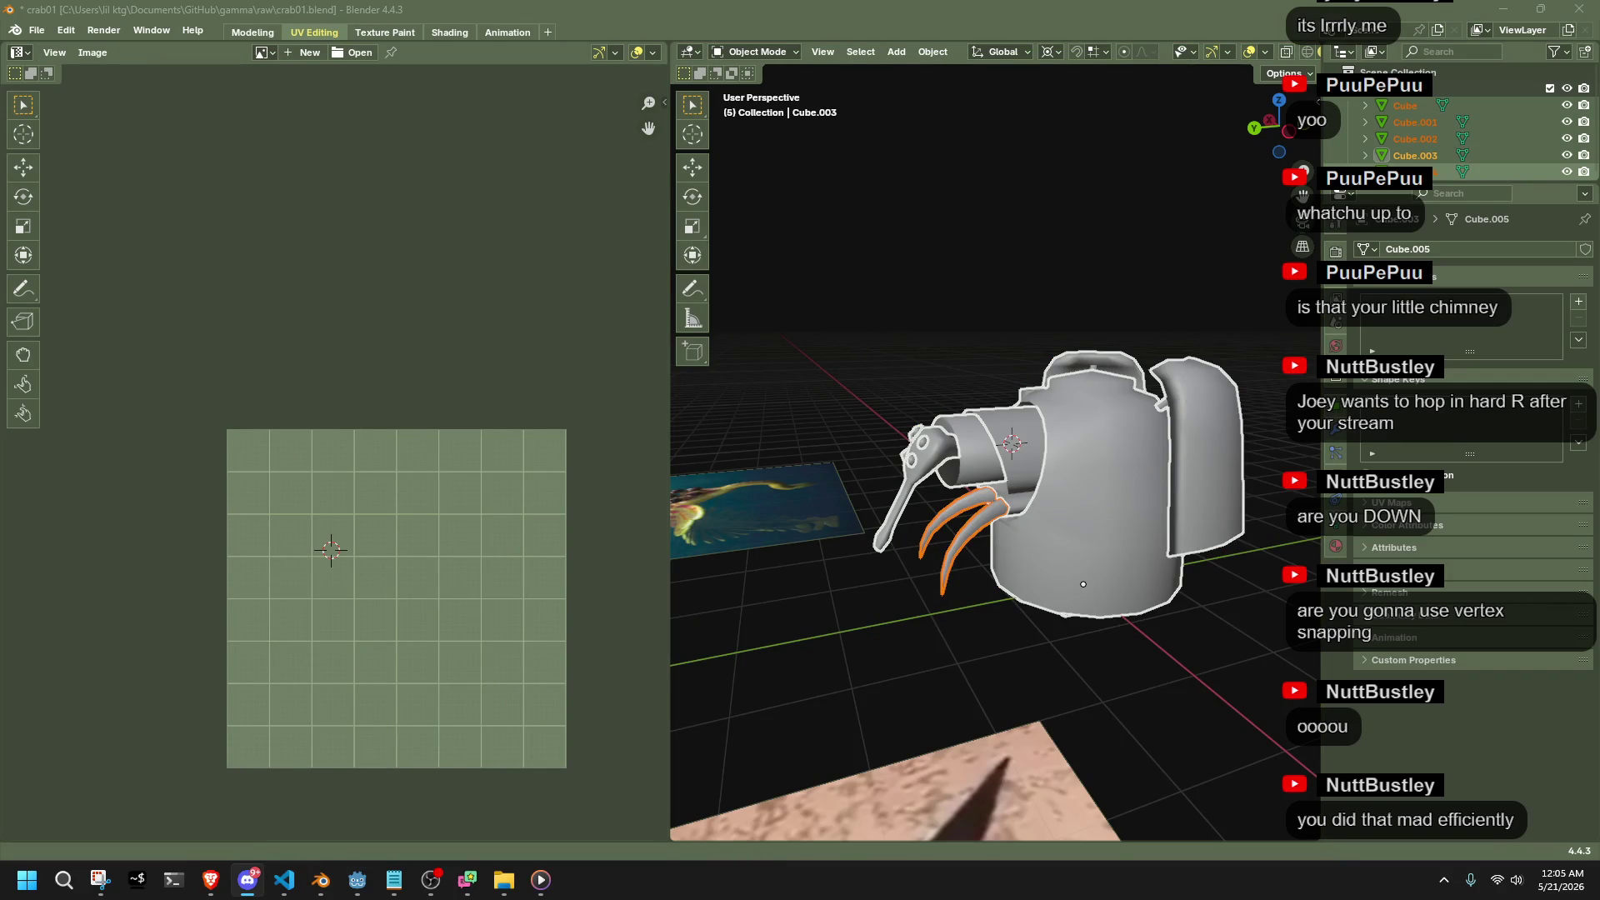